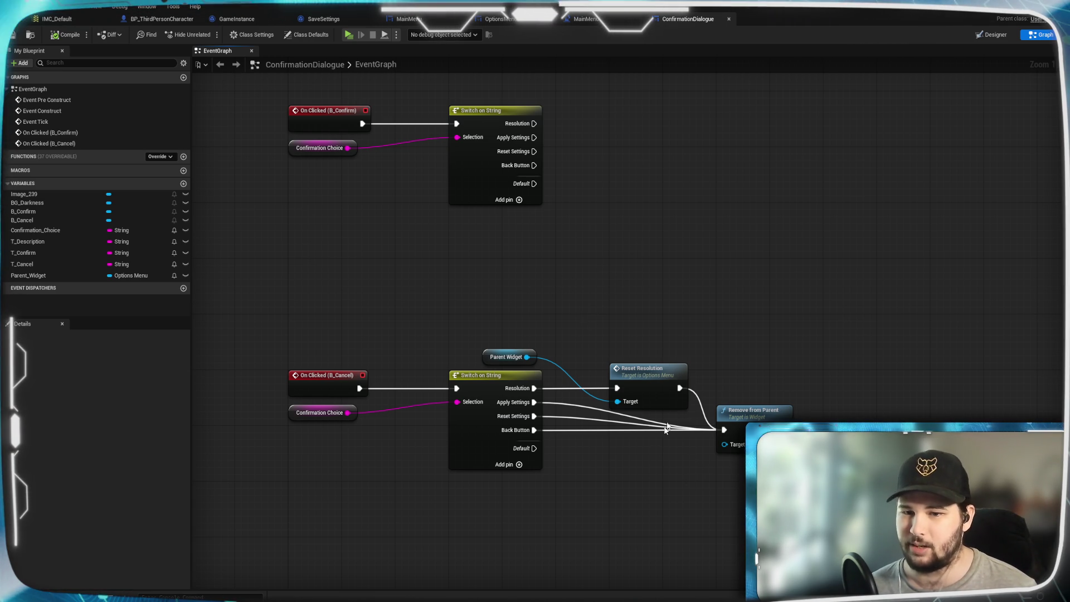
Switch from ConfirmationDialogue to the OptionsMenu blueprint's EventGraph.
{"action": "left_click_drag", "start_coordinate": [704, 136], "coordinate": [695, 151]}
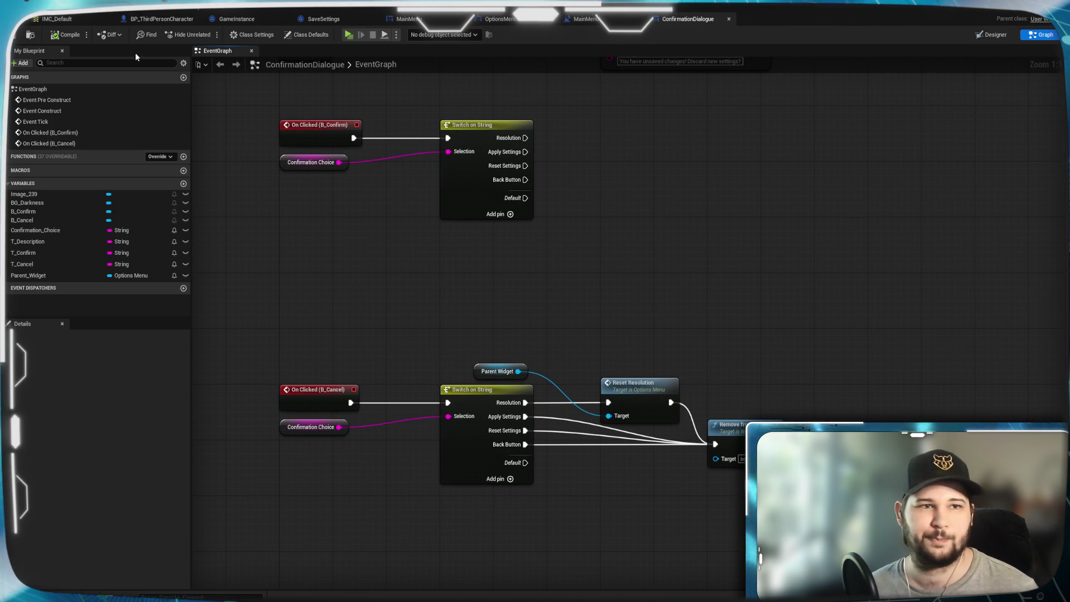
{"action": "left_click", "coordinate": [582, 14]}
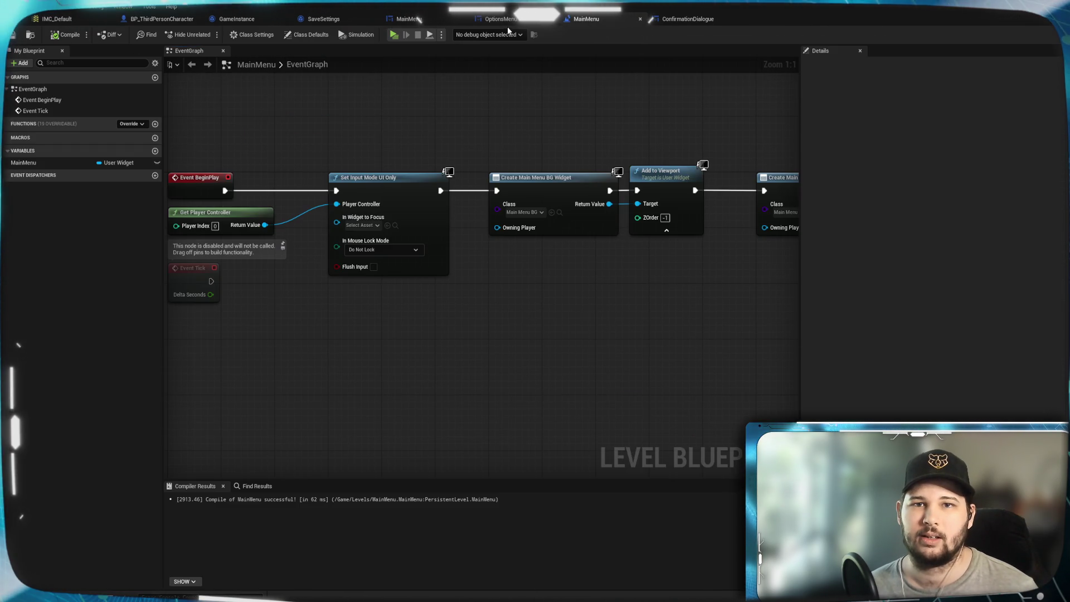
{"action": "left_click", "coordinate": [500, 18]}
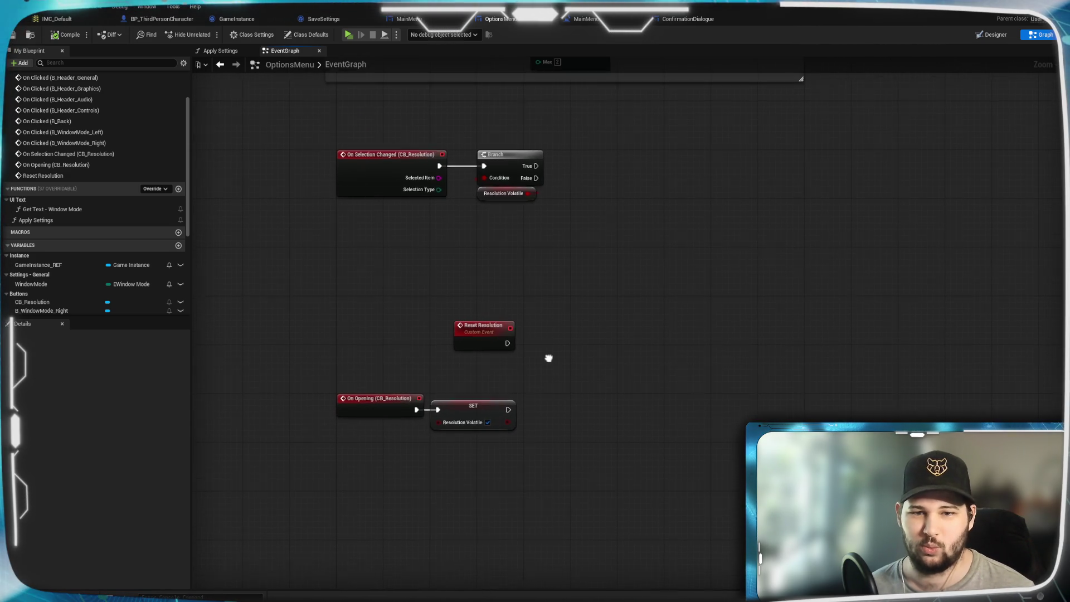
Move the Reset Resolution node slightly lower, then view the Apply Settings function graph.
{"action": "mouse_move", "coordinate": [480, 341]}
{"action": "left_mouse_down"}
{"action": "mouse_move", "coordinate": [466, 322]}
{"action": "mouse_move", "coordinate": [459, 372]}
{"action": "left_mouse_up"}
{"action": "left_click", "coordinate": [602, 299]}
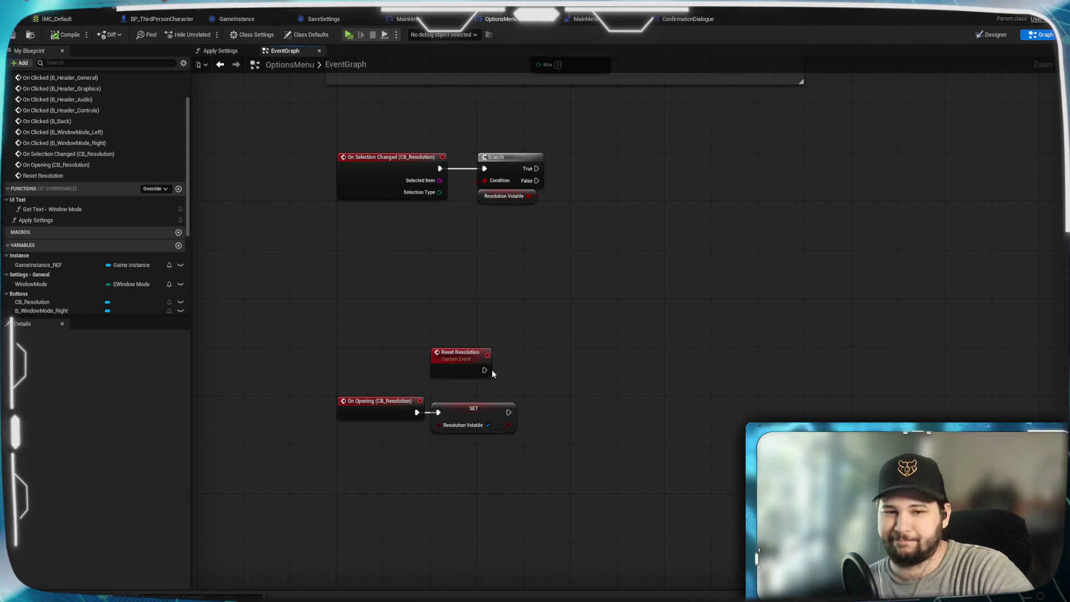
{"action": "mouse_move", "coordinate": [638, 403]}
{"action": "left_mouse_down"}
{"action": "mouse_move", "coordinate": [622, 356]}
{"action": "mouse_move", "coordinate": [620, 388]}
{"action": "left_mouse_up"}
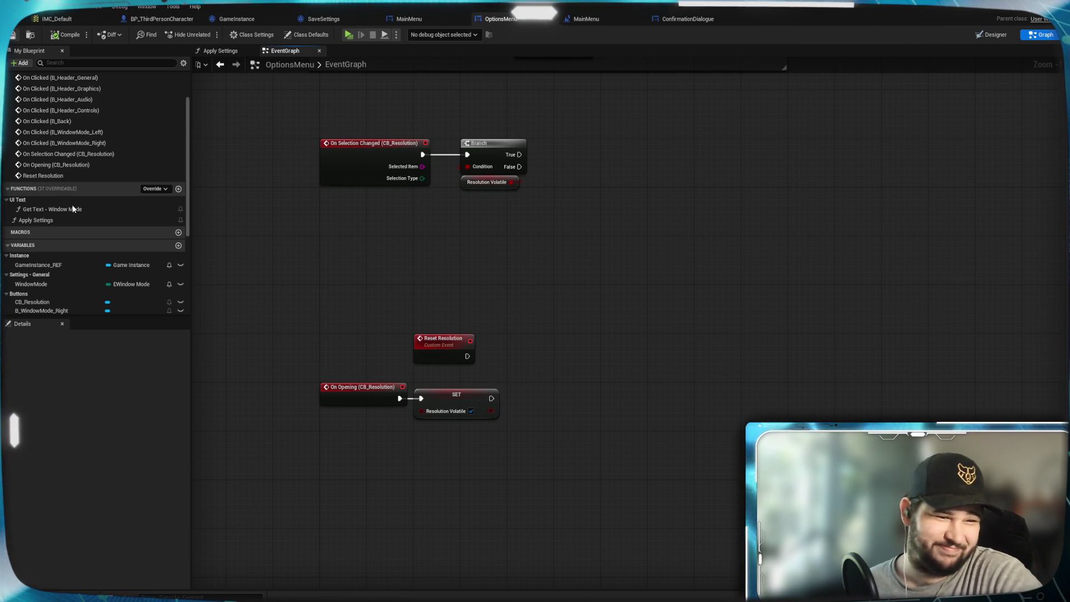
{"action": "scroll", "coordinate": [63, 250], "scroll_direction": "down", "scroll_amount": 1}
{"action": "scroll", "coordinate": [62, 250], "scroll_direction": "down", "scroll_amount": 5}
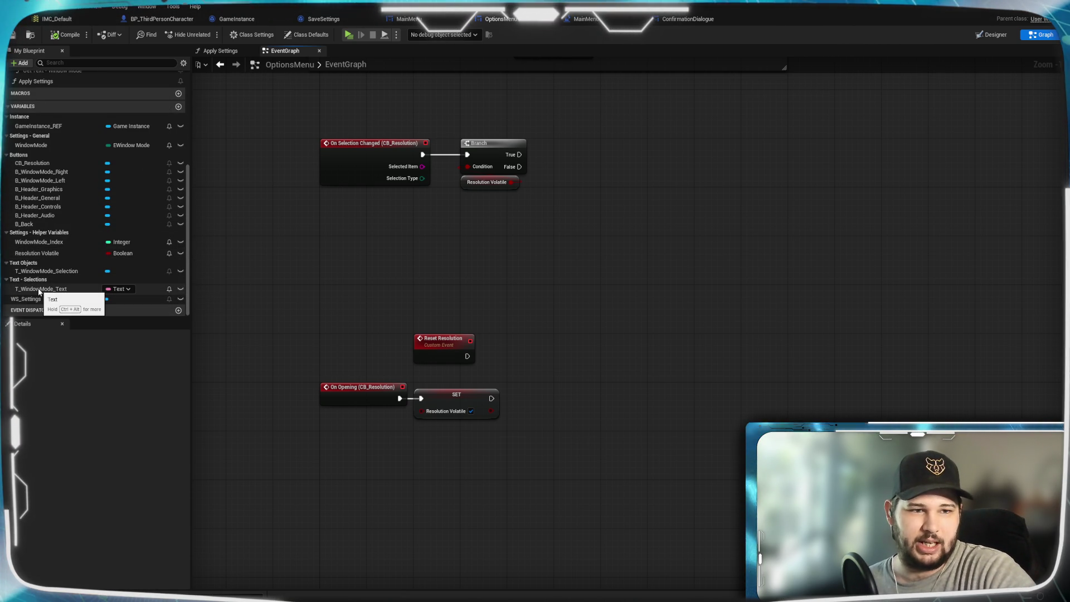
{"action": "left_click", "coordinate": [220, 51]}
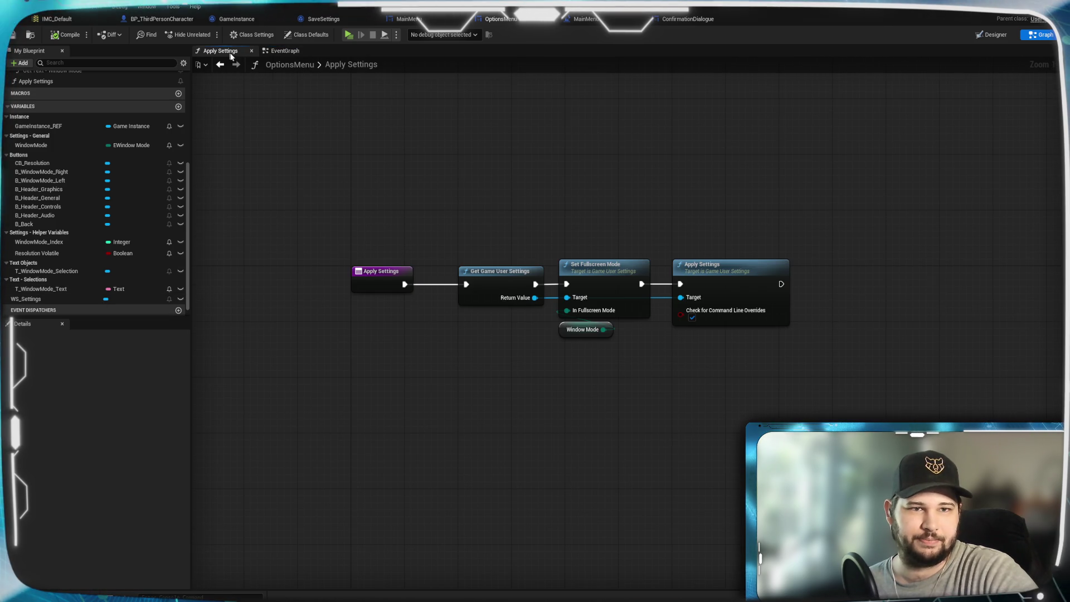
Open the Get Text - Window Mode function in its own tab, then return to the EventGraph.
{"action": "left_click", "coordinate": [294, 52]}
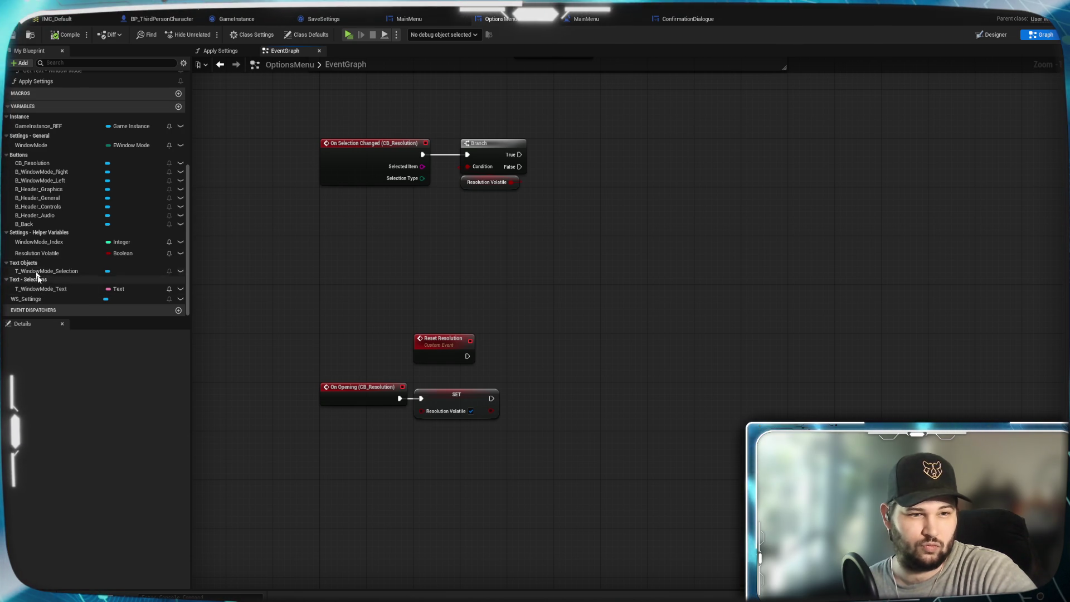
{"action": "scroll", "coordinate": [69, 220], "scroll_direction": "up", "scroll_amount": 5}
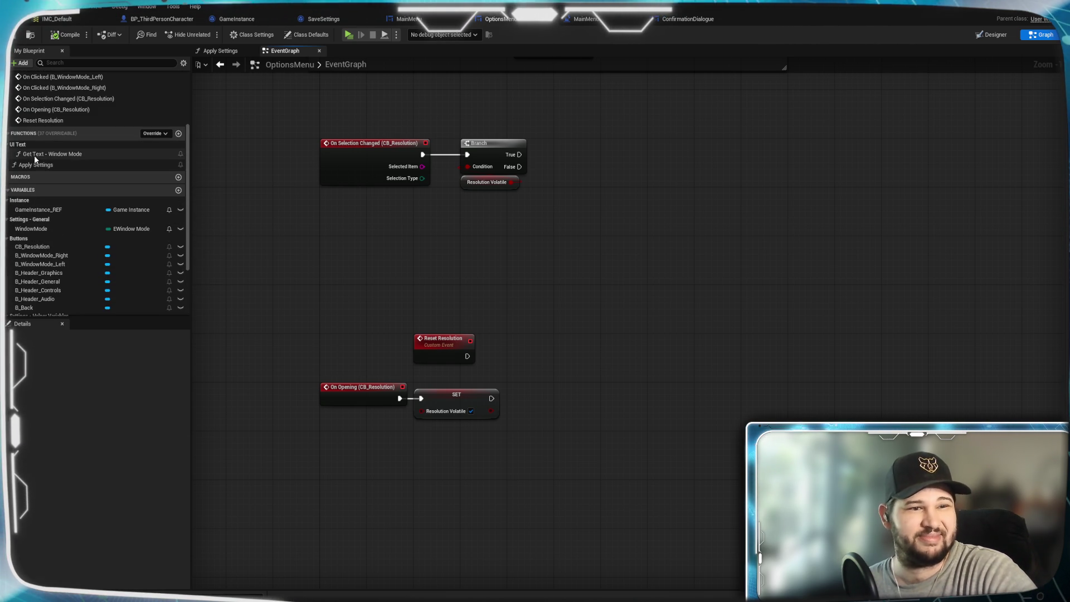
{"action": "double_click", "coordinate": [33, 154]}
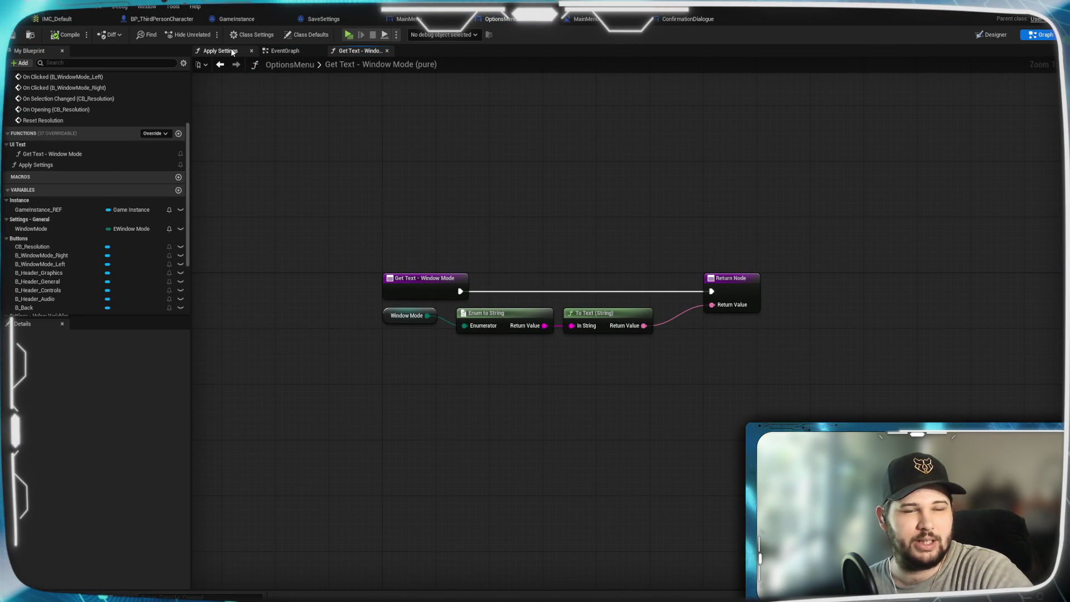
{"action": "left_click", "coordinate": [297, 50]}
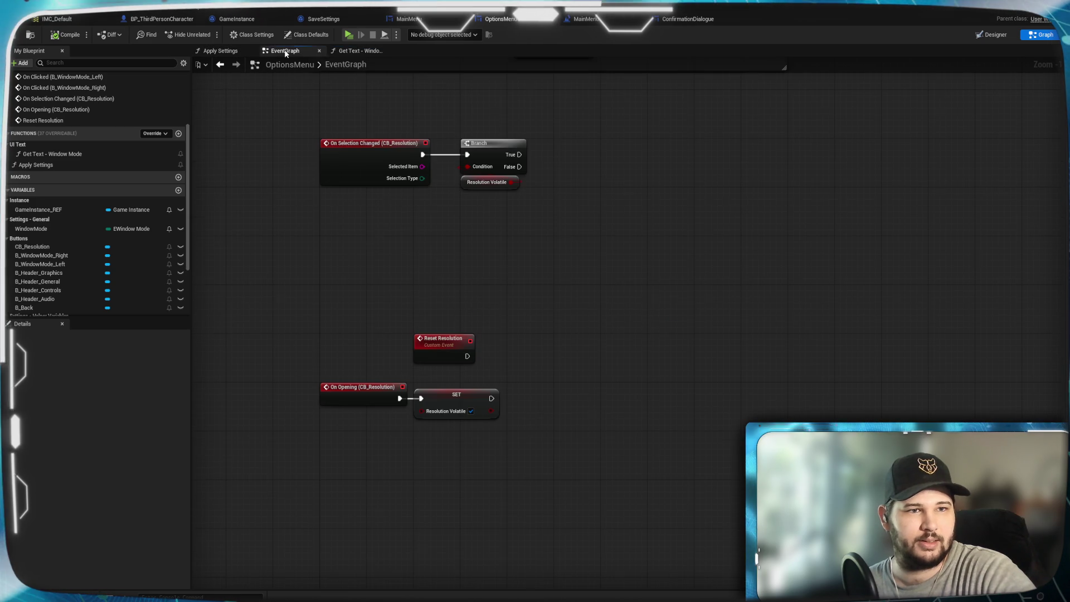
{"action": "scroll", "coordinate": [83, 251], "scroll_direction": "down", "scroll_amount": 3}
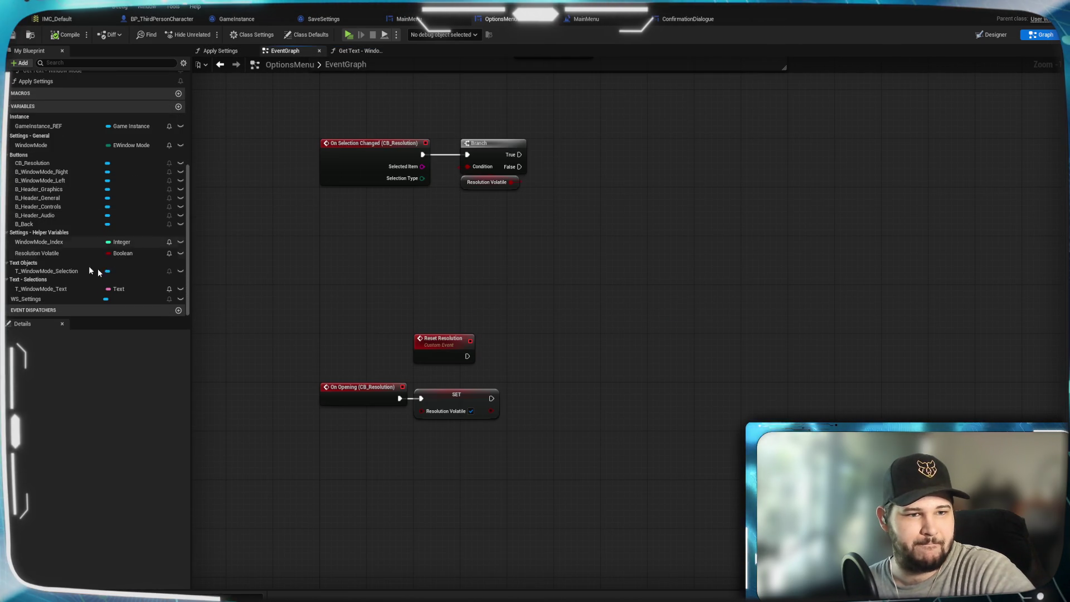
Delete the T_WindowMode_Text and WindowMode_Index variables, compiling after the first deletion.
{"action": "left_click", "coordinate": [34, 289]}
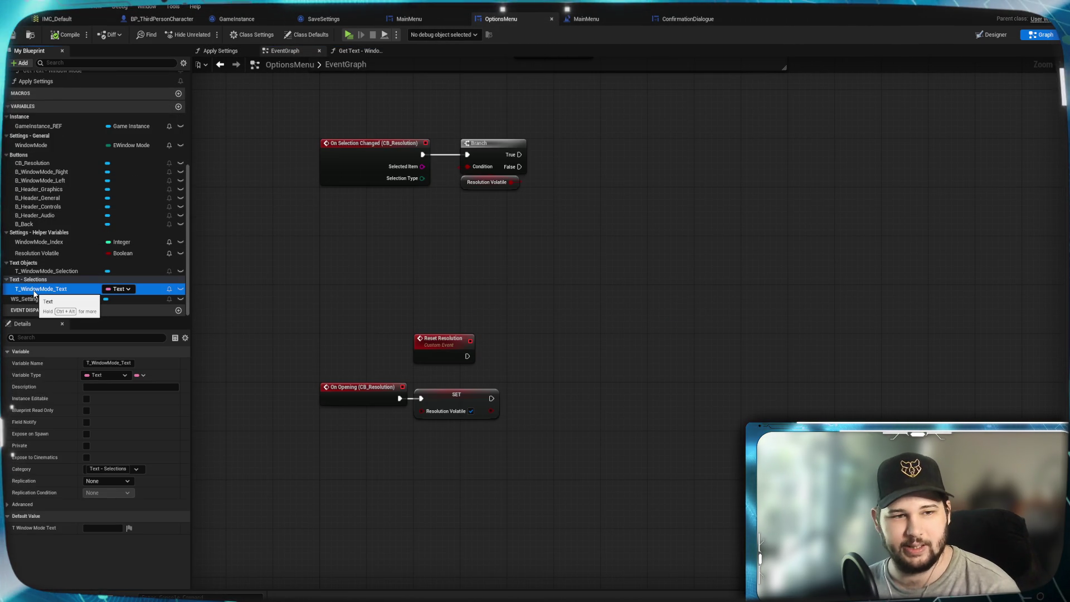
{"action": "key", "text": "Delete"}
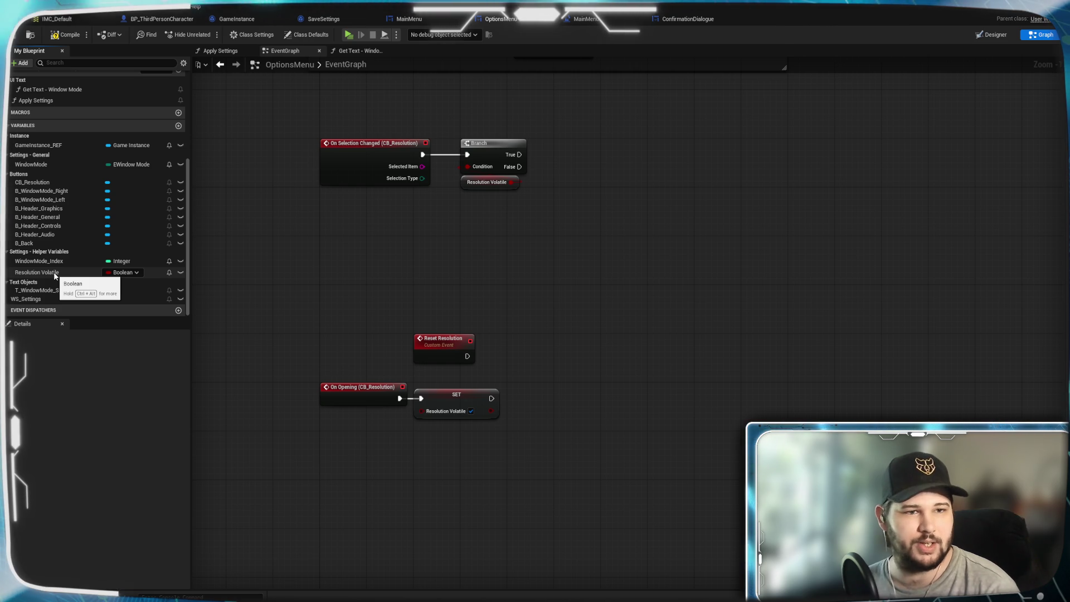
{"action": "left_click", "coordinate": [65, 34]}
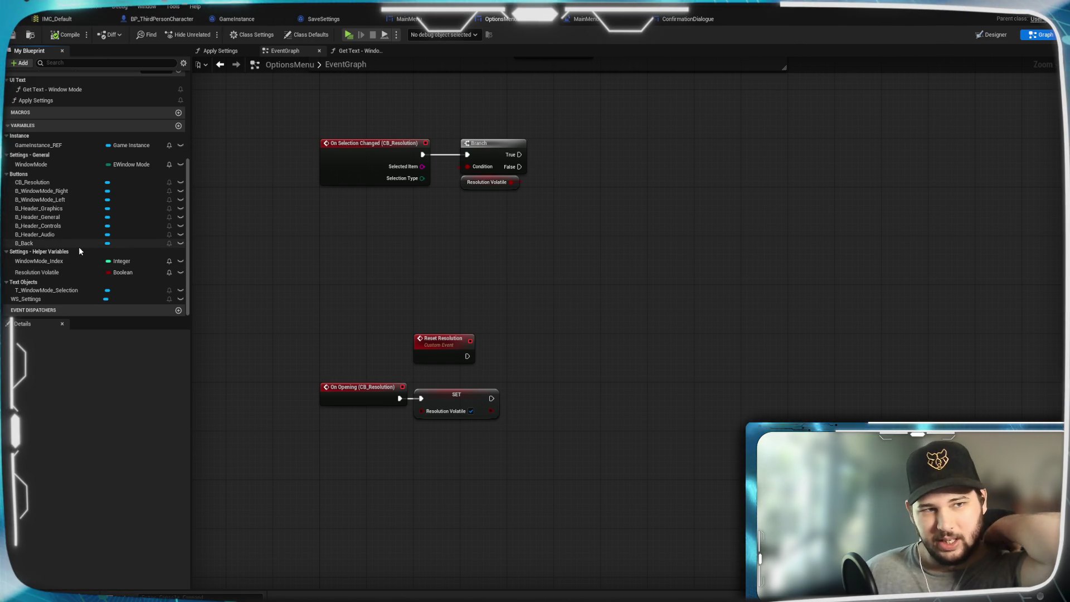
{"action": "scroll", "coordinate": [78, 246], "scroll_direction": "up", "scroll_amount": 1}
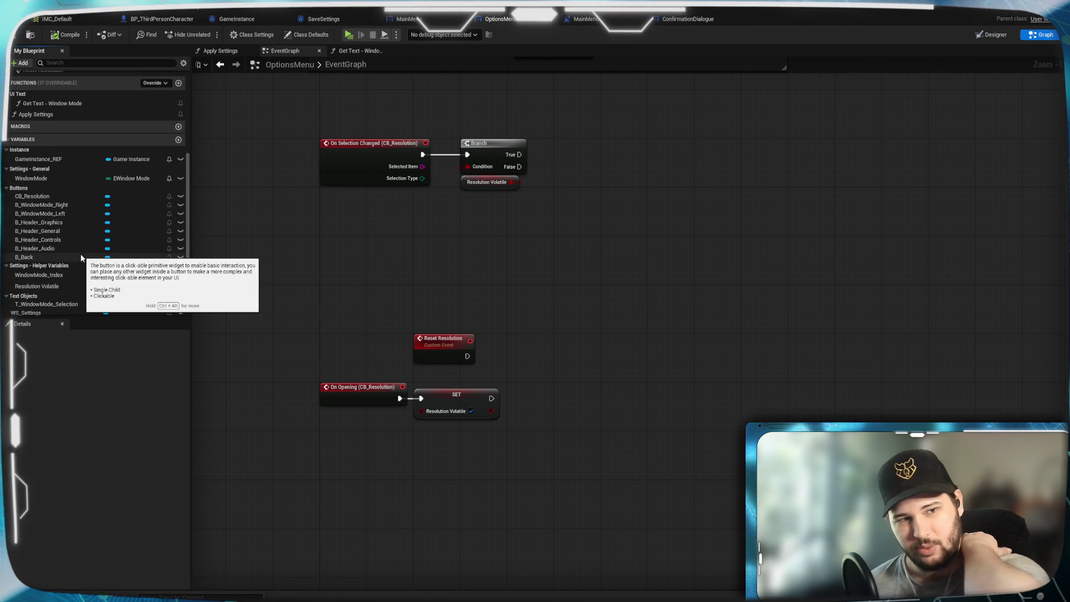
{"action": "left_click", "coordinate": [44, 274]}
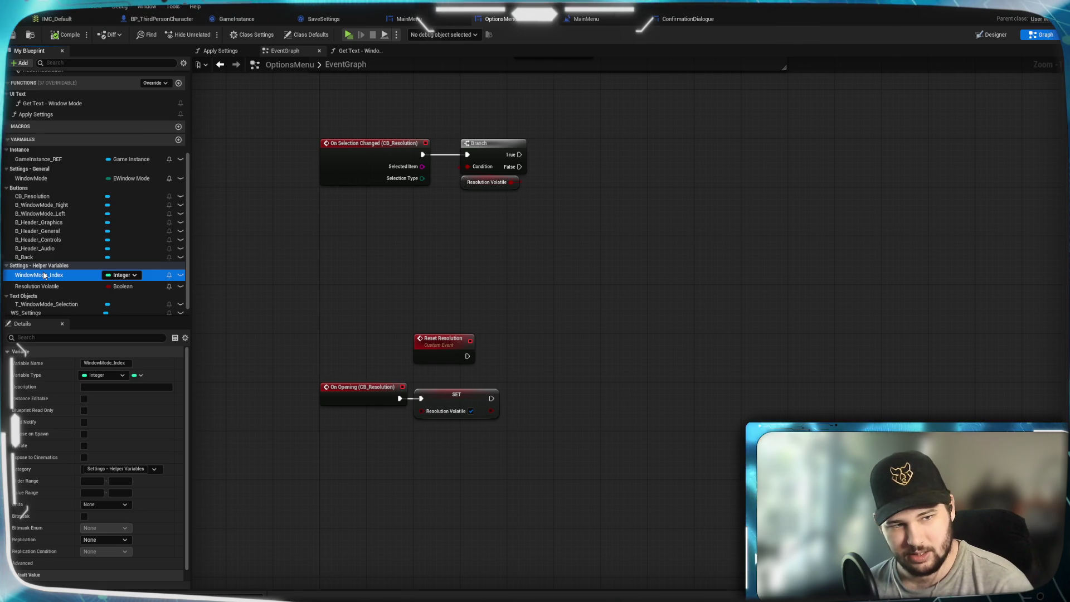
{"action": "key", "text": "Delete"}
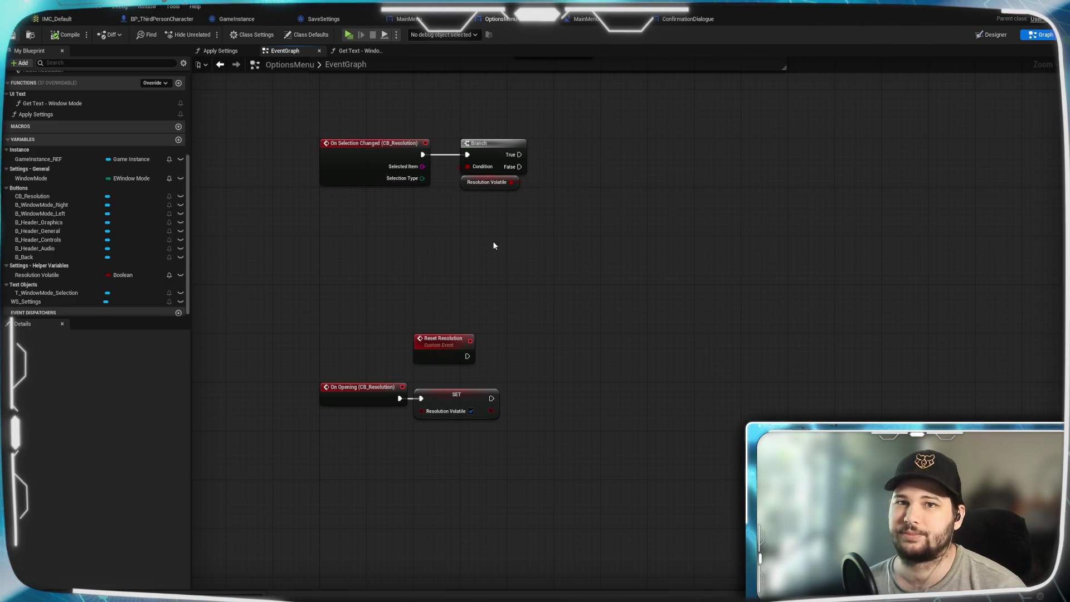
{"action": "left_click_drag", "start_coordinate": [549, 346], "coordinate": [528, 342]}
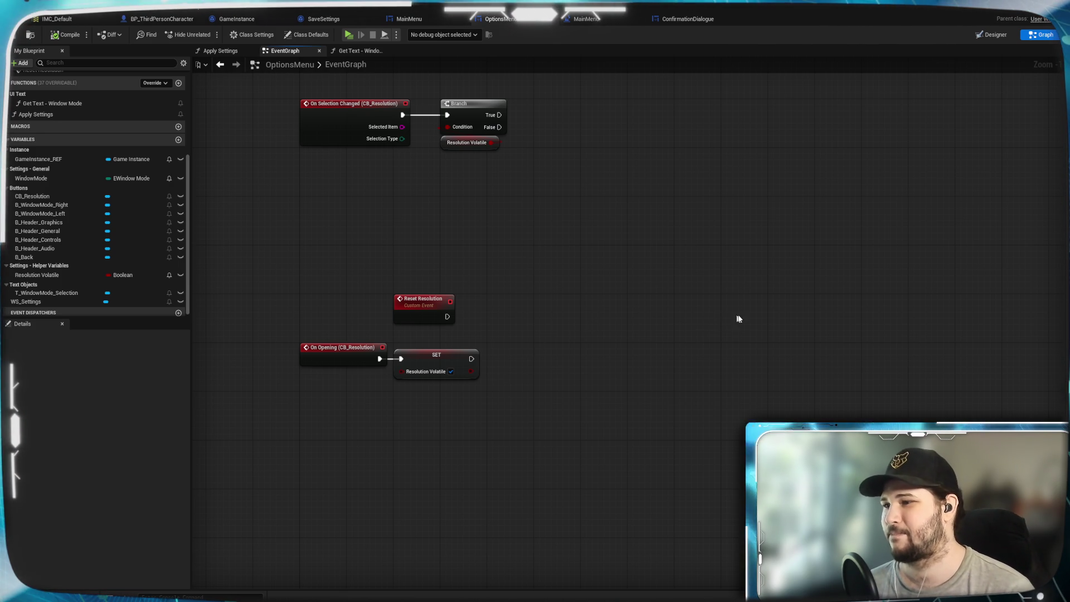
Add a SET Resolution Volatile node, left false, driven by the Reset Resolution event.
{"action": "left_click_drag", "start_coordinate": [735, 342], "coordinate": [781, 313]}
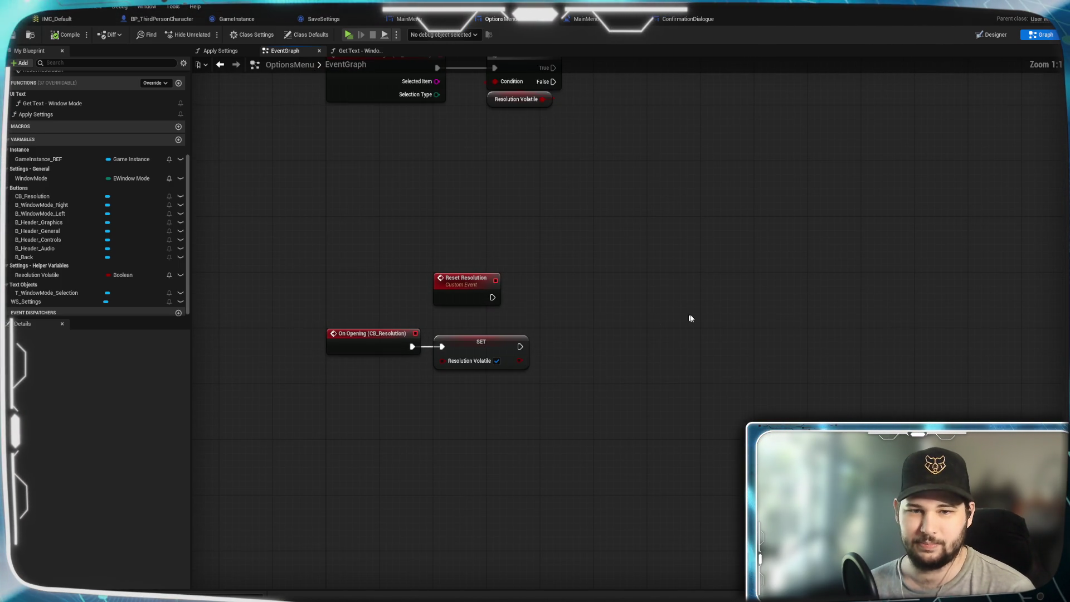
{"action": "scroll", "coordinate": [678, 320], "scroll_direction": "up", "scroll_amount": 1}
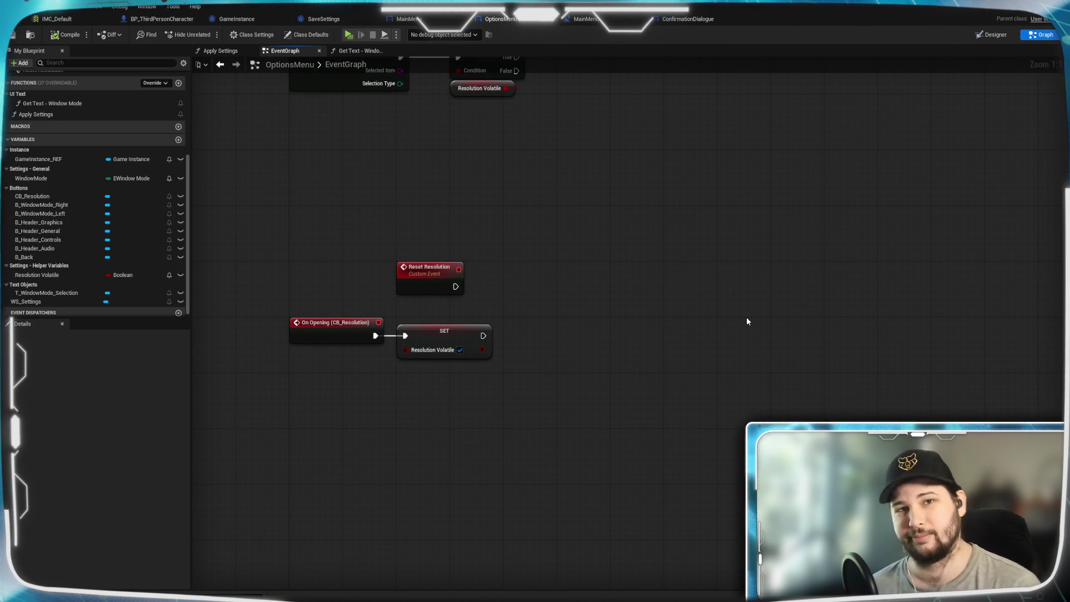
{"action": "left_click_drag", "start_coordinate": [465, 287], "coordinate": [640, 277]}
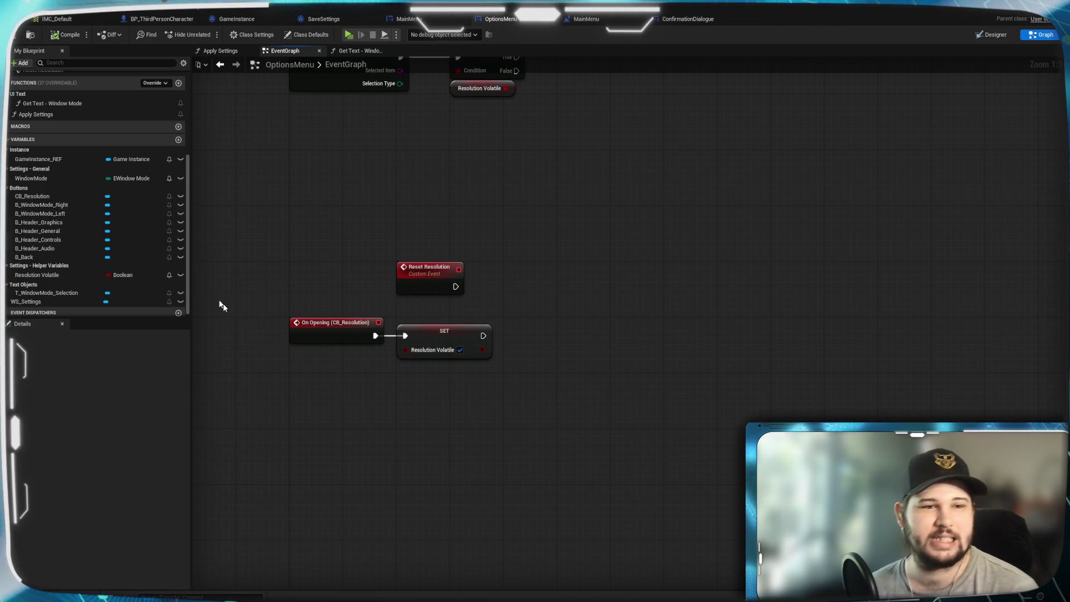
{"action": "left_click_drag", "start_coordinate": [36, 274], "coordinate": [518, 273]}
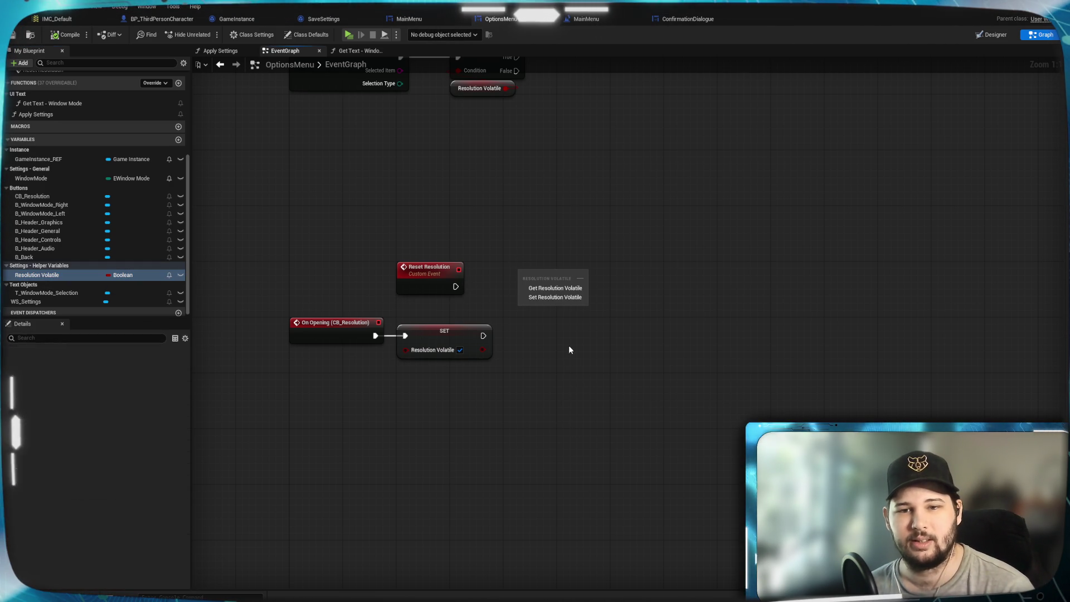
{"action": "left_click", "coordinate": [543, 295]}
{"action": "mouse_move", "coordinate": [479, 294]}
{"action": "left_mouse_down"}
{"action": "mouse_move", "coordinate": [531, 269]}
{"action": "mouse_move", "coordinate": [504, 291]}
{"action": "left_mouse_up"}
{"action": "left_click", "coordinate": [537, 224]}
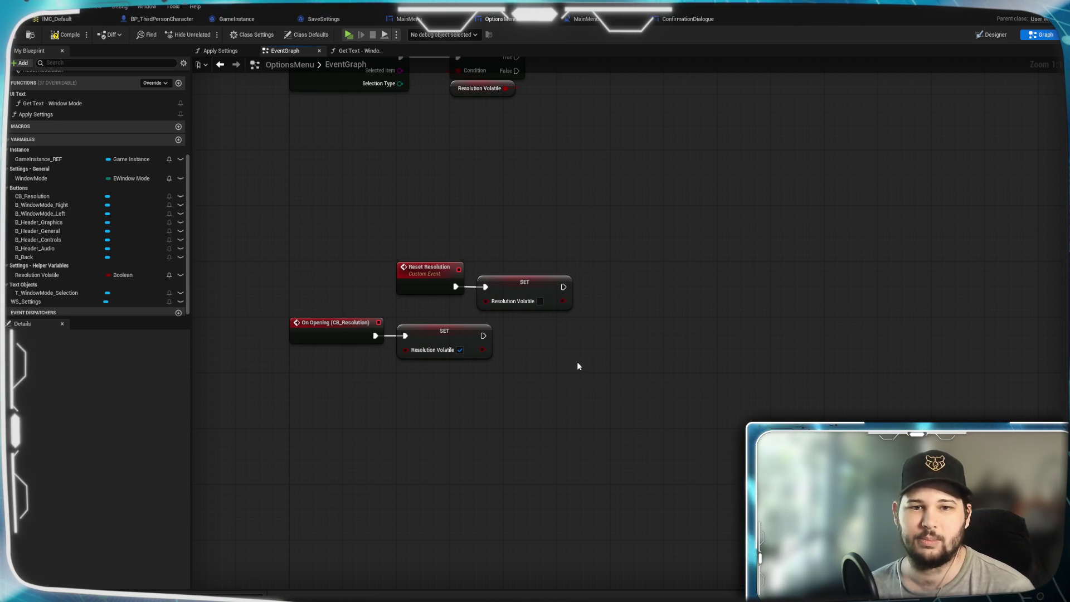
{"action": "left_click_drag", "start_coordinate": [578, 363], "coordinate": [538, 355]}
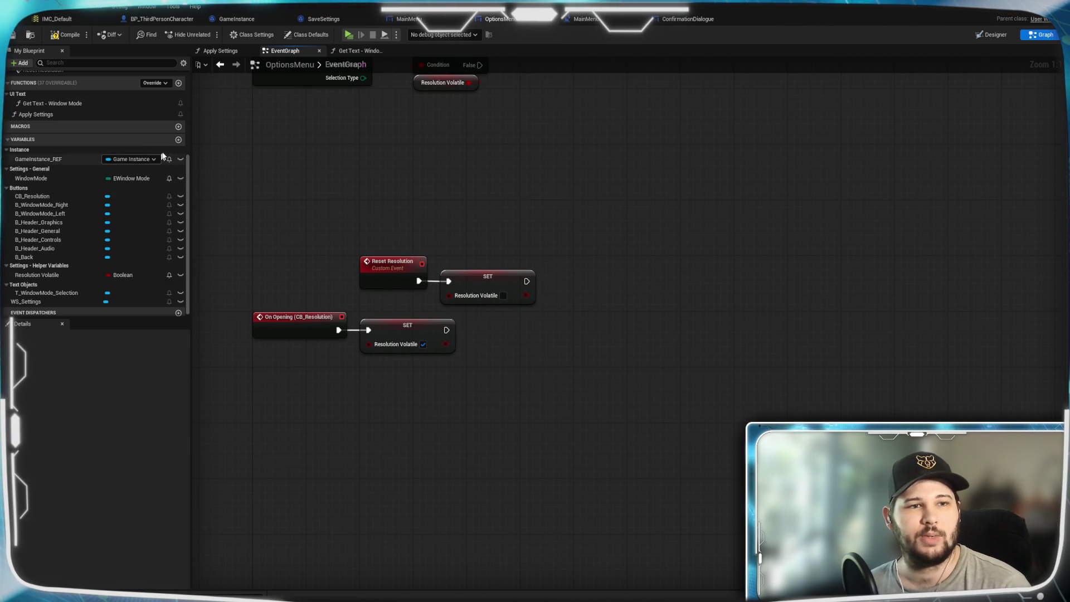
Add a new Boolean variable to OptionsMenu and name it Resolution.
{"action": "left_click", "coordinate": [178, 139]}
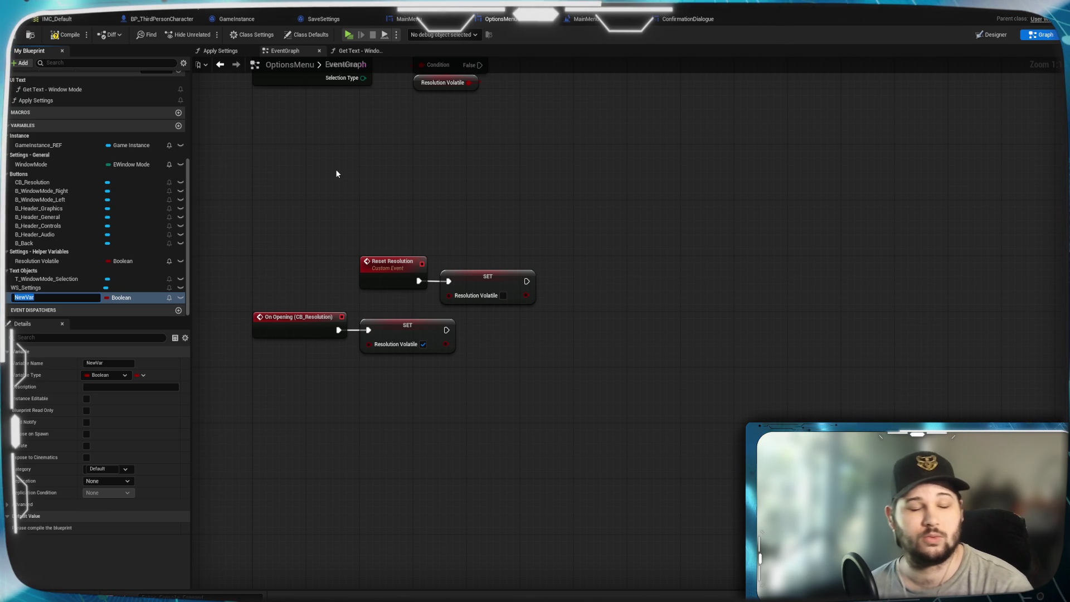
{"action": "type", "text": "Reolution"}
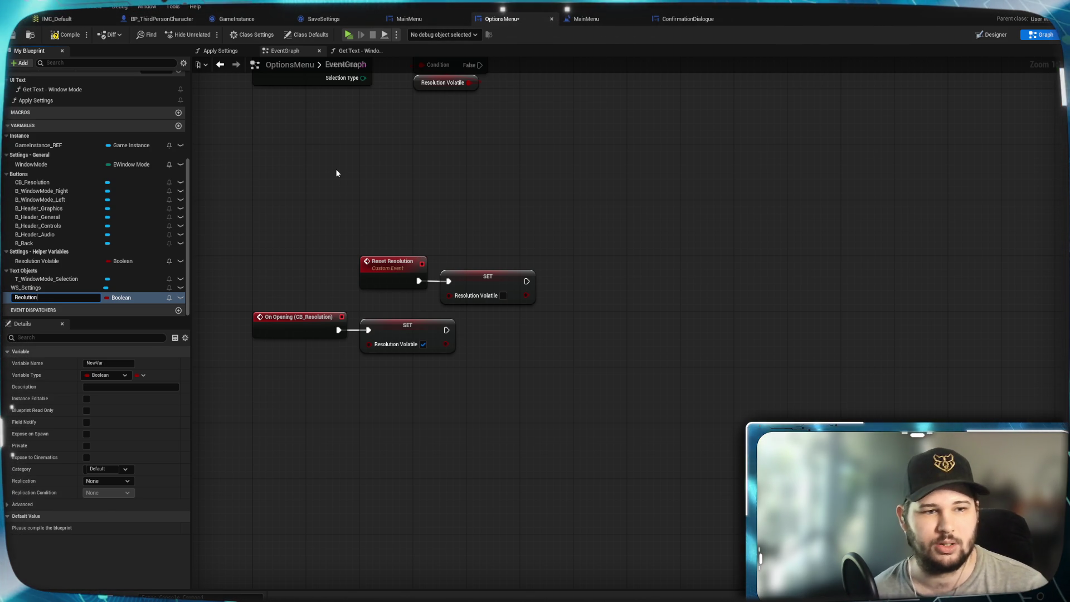
{"action": "left_click", "coordinate": [19, 297]}
{"action": "type", "text": "s"}
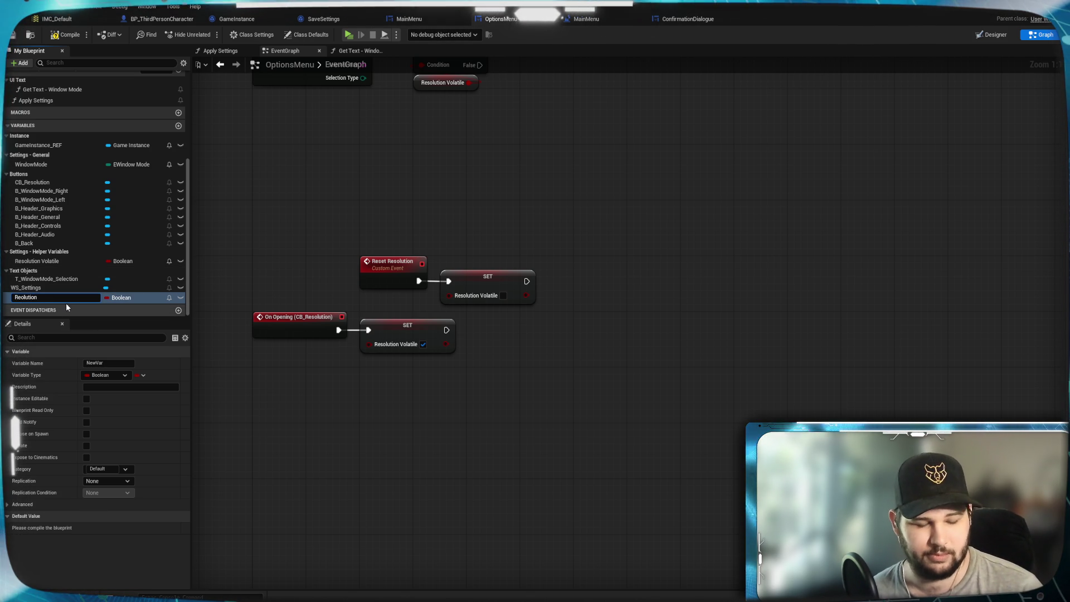
{"action": "key", "text": "Return"}
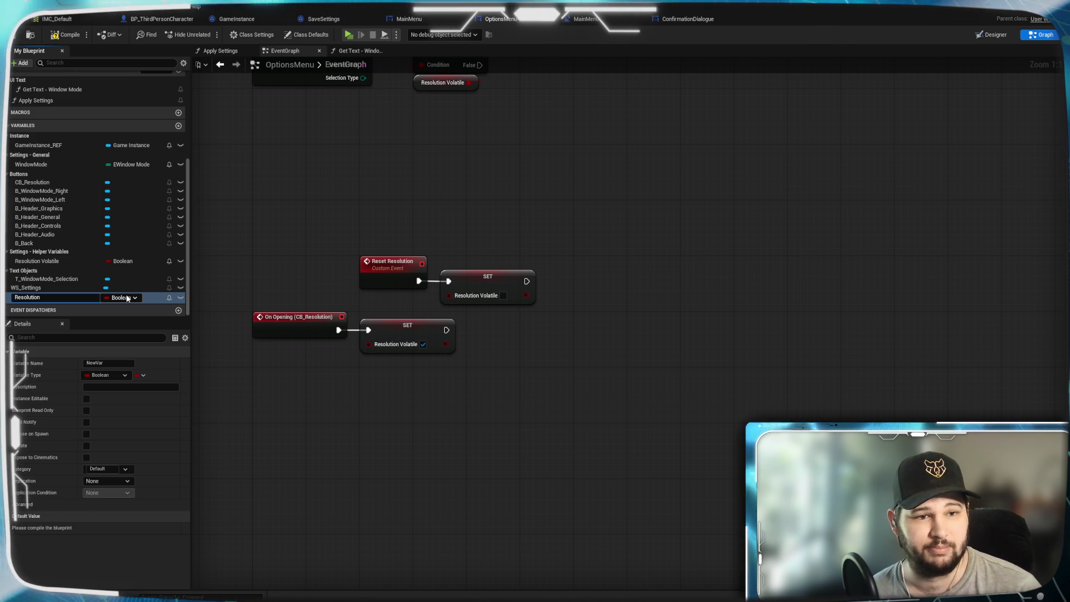
{"action": "left_click", "coordinate": [133, 298]}
{"action": "type", "text": "two"}
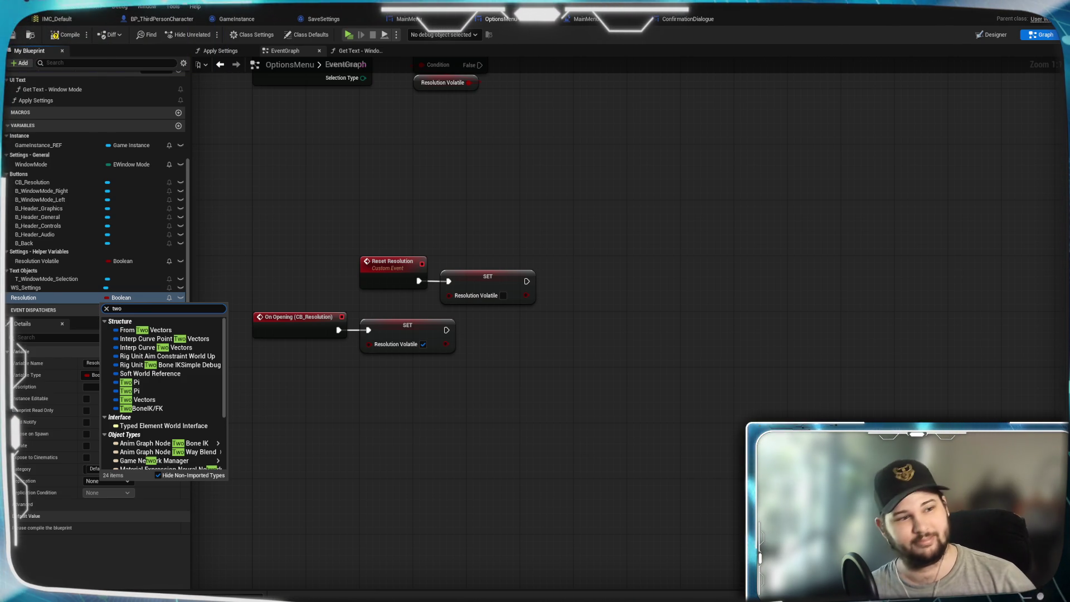
{"action": "key", "text": "Escape"}
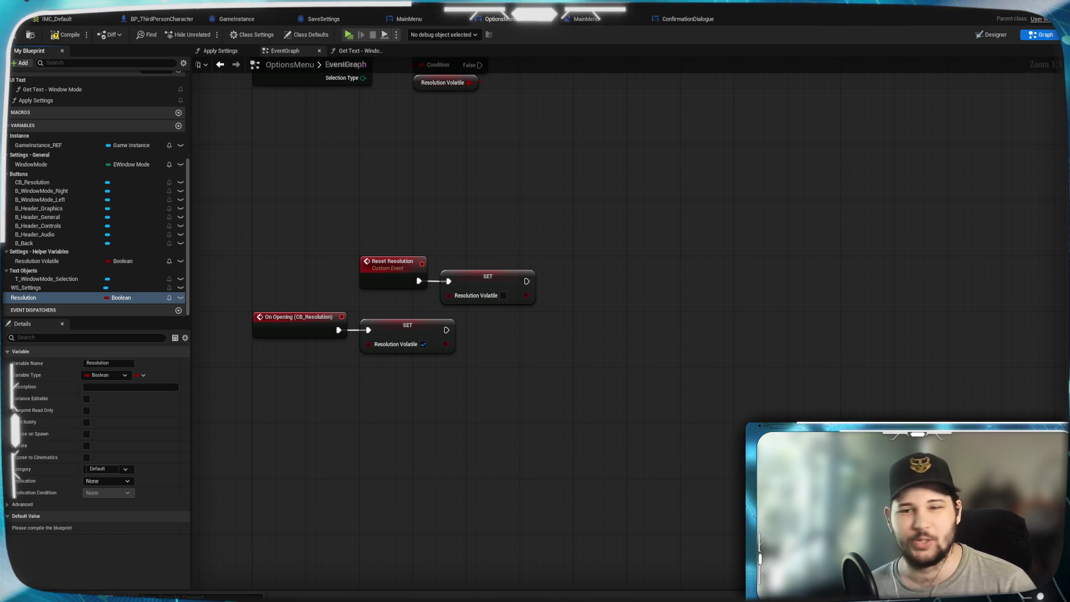
{"action": "left_click", "coordinate": [122, 298]}
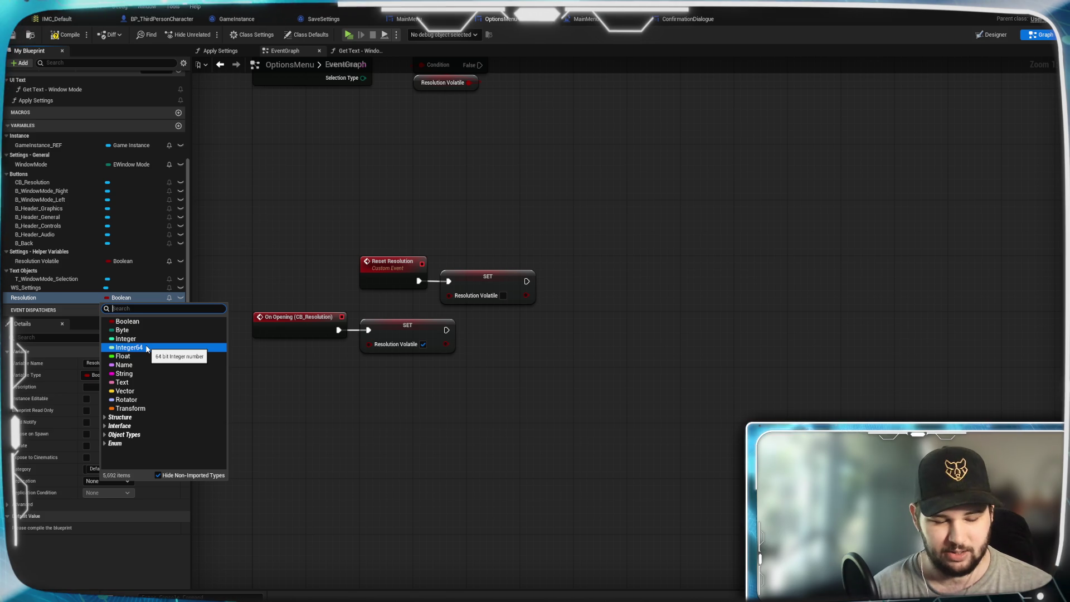
{"action": "type", "text": "two"}
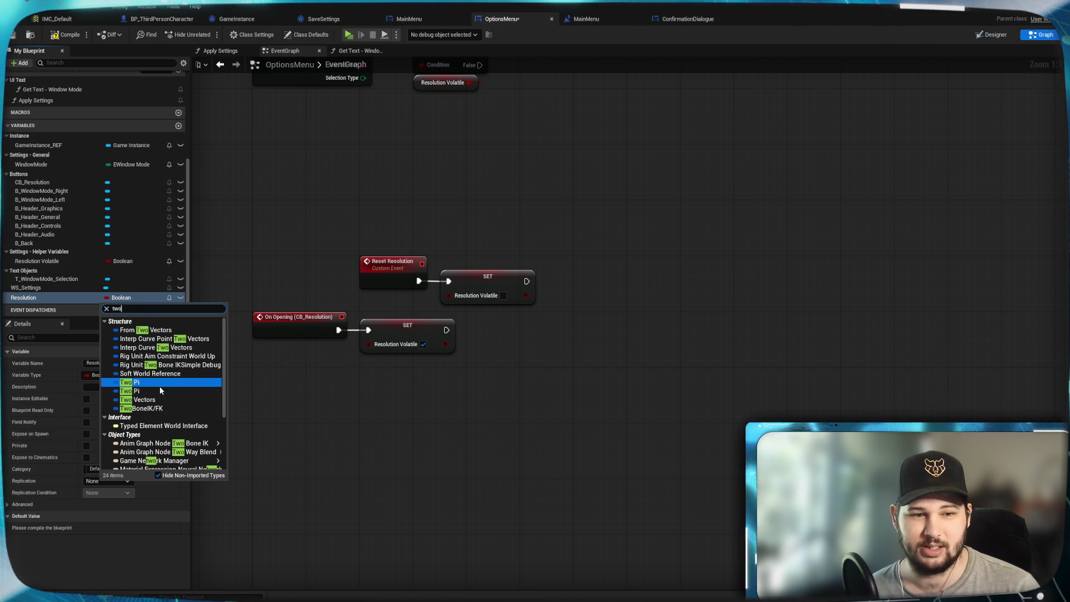
{"action": "scroll", "coordinate": [152, 408], "scroll_direction": "down", "scroll_amount": 2}
{"action": "scroll", "coordinate": [152, 409], "scroll_direction": "up", "scroll_amount": 2}
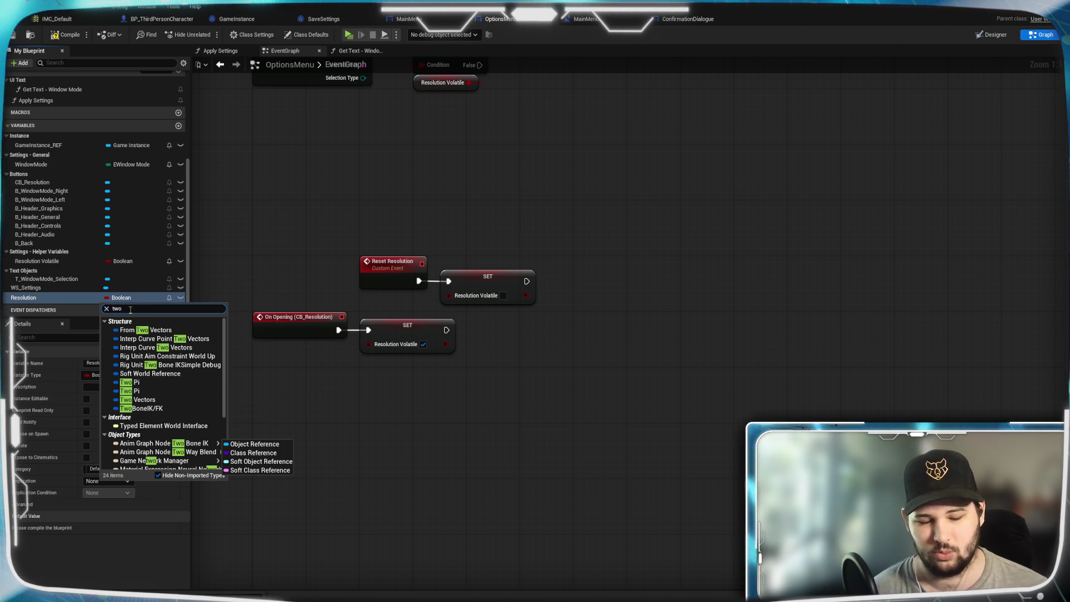
{"action": "type", "text": "int"}
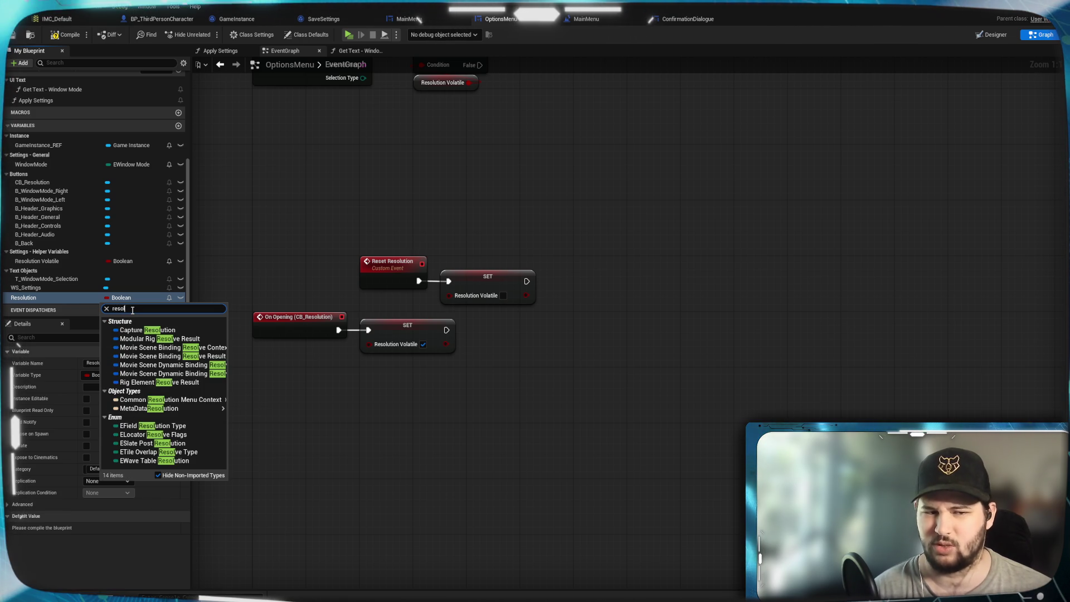
{"action": "type", "text": "n"}
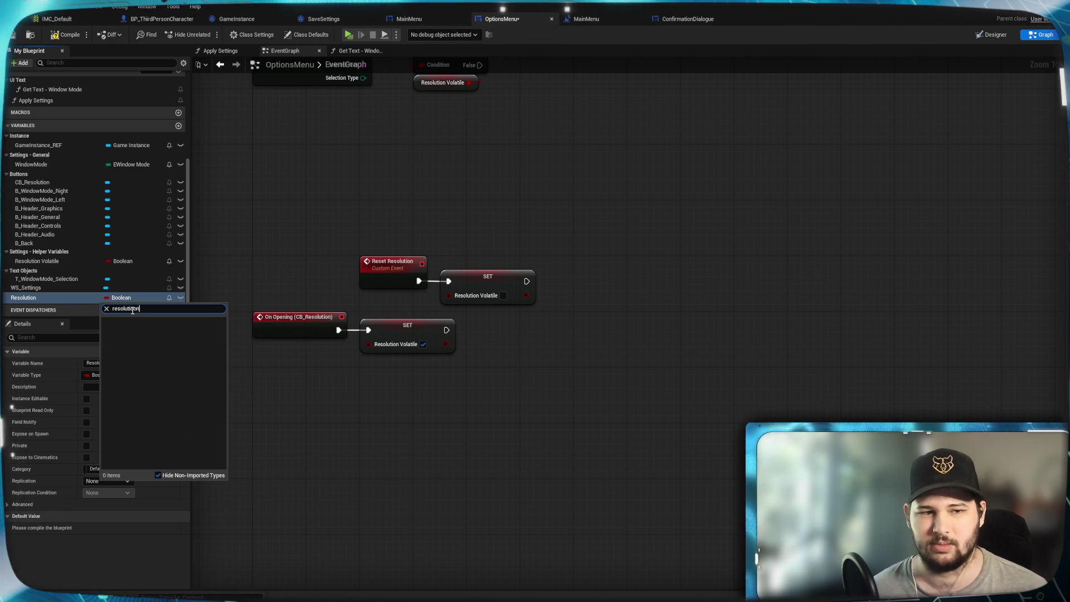
{"action": "key", "text": "BackSpace"}
{"action": "key", "text": "BackSpace"}
{"action": "type", "text": "n"}
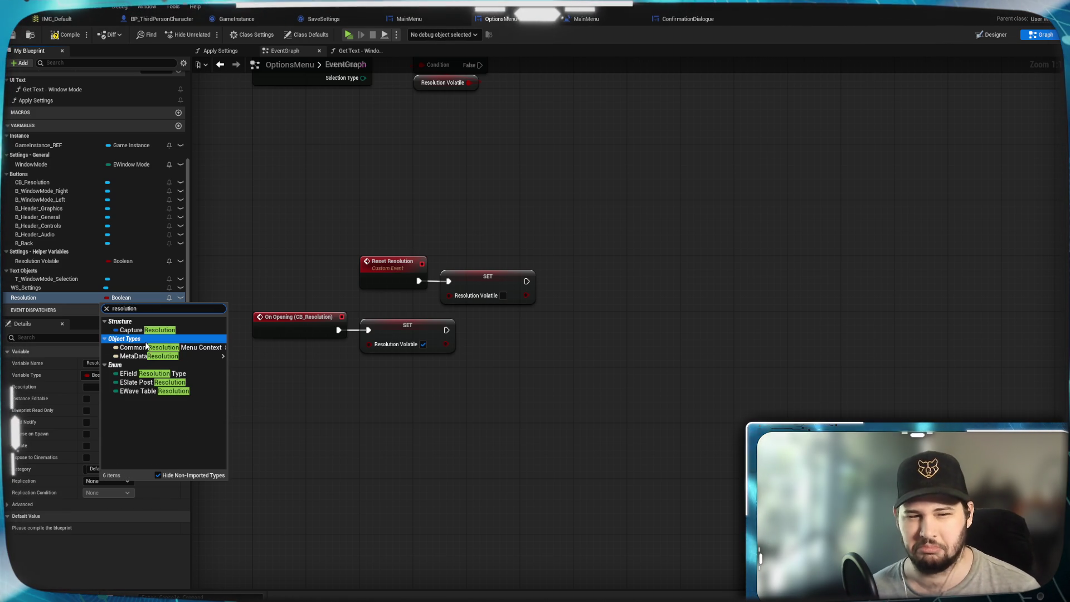
{"action": "left_click", "coordinate": [165, 326]}
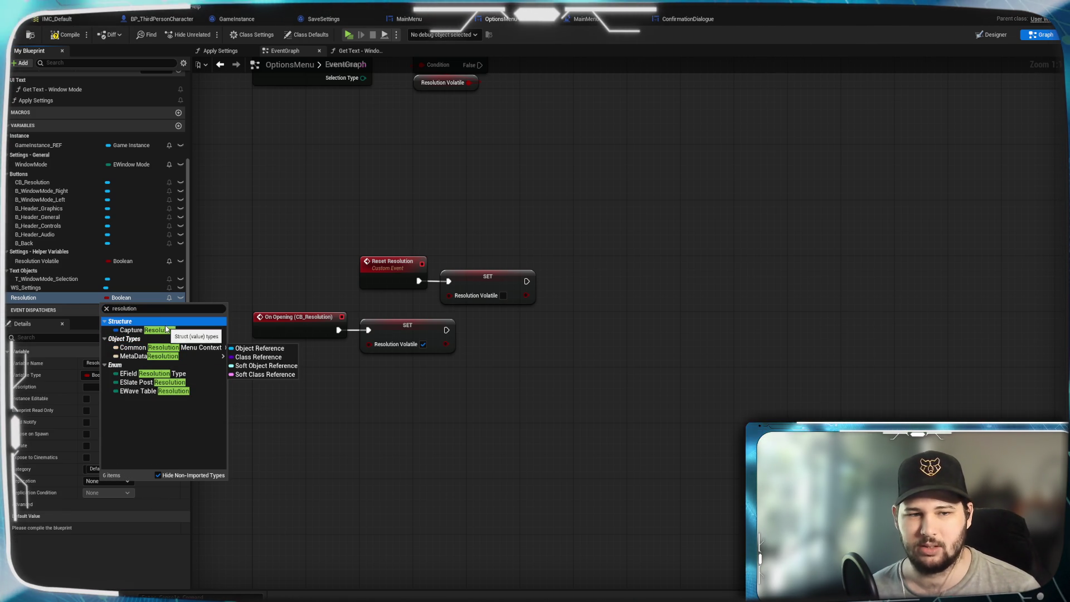
{"action": "key", "text": "Down"}
{"action": "key", "text": "Down"}
{"action": "key", "text": "Down"}
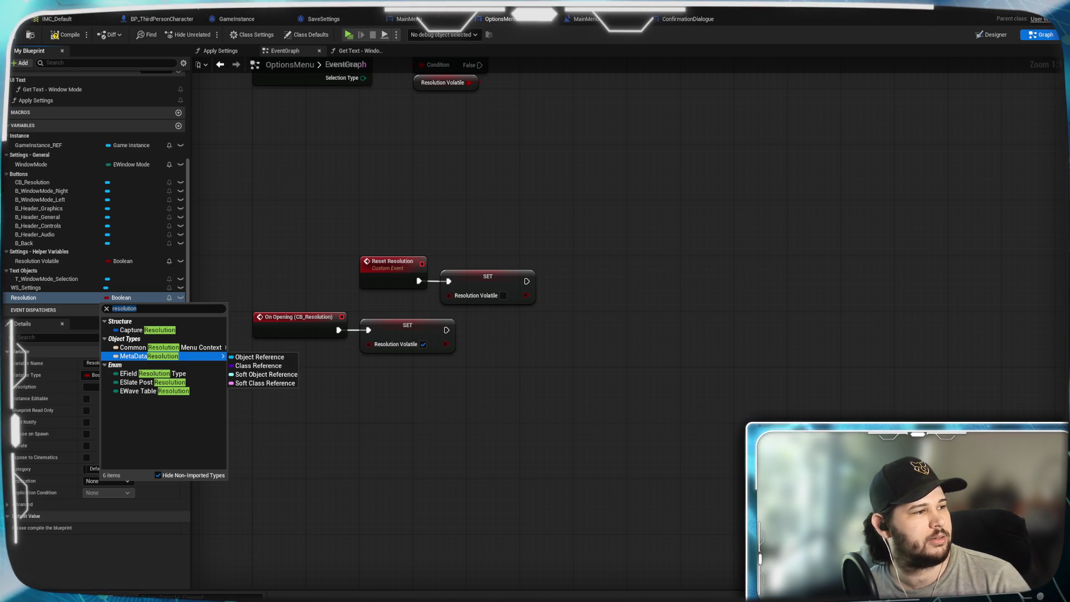
{"action": "key", "text": "Escape"}
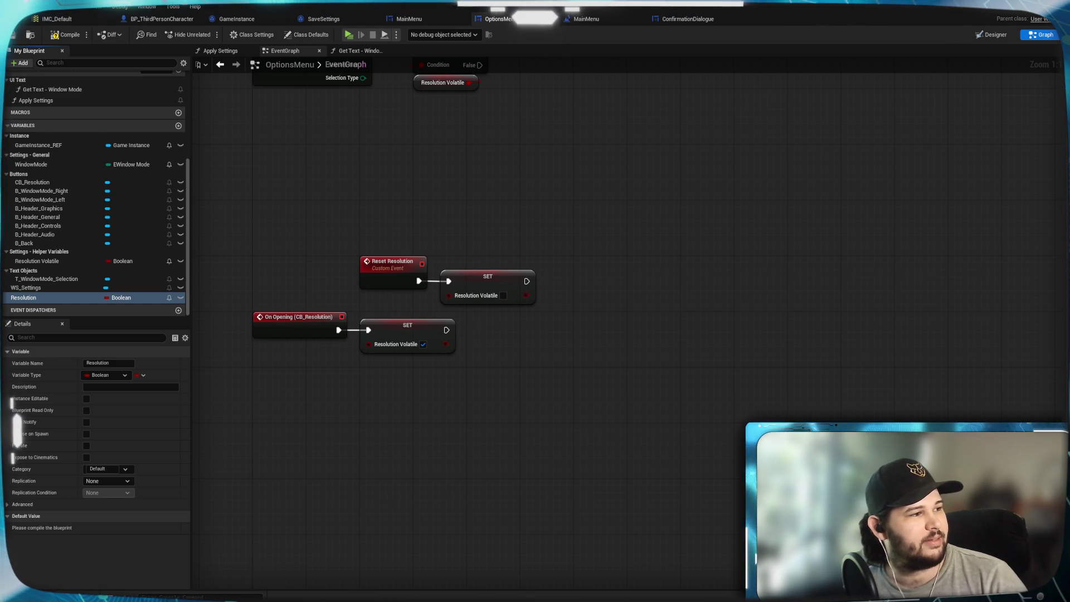
Make Resolution an Int Point in the Settings - General category and compile, defaulting to 0, 0.
{"action": "left_click", "coordinate": [129, 299]}
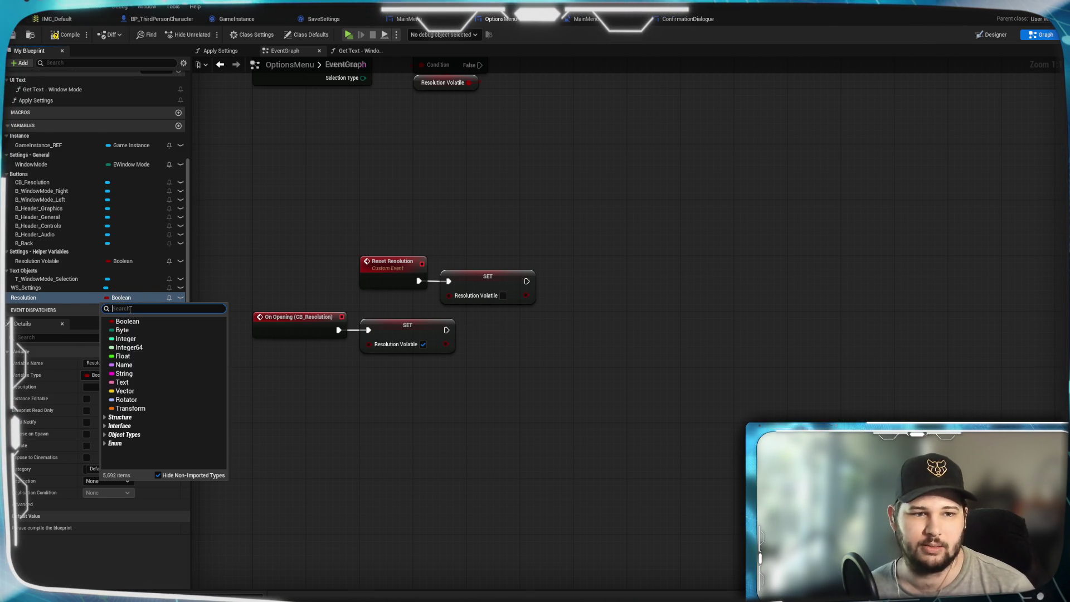
{"action": "type", "text": "Int Point"}
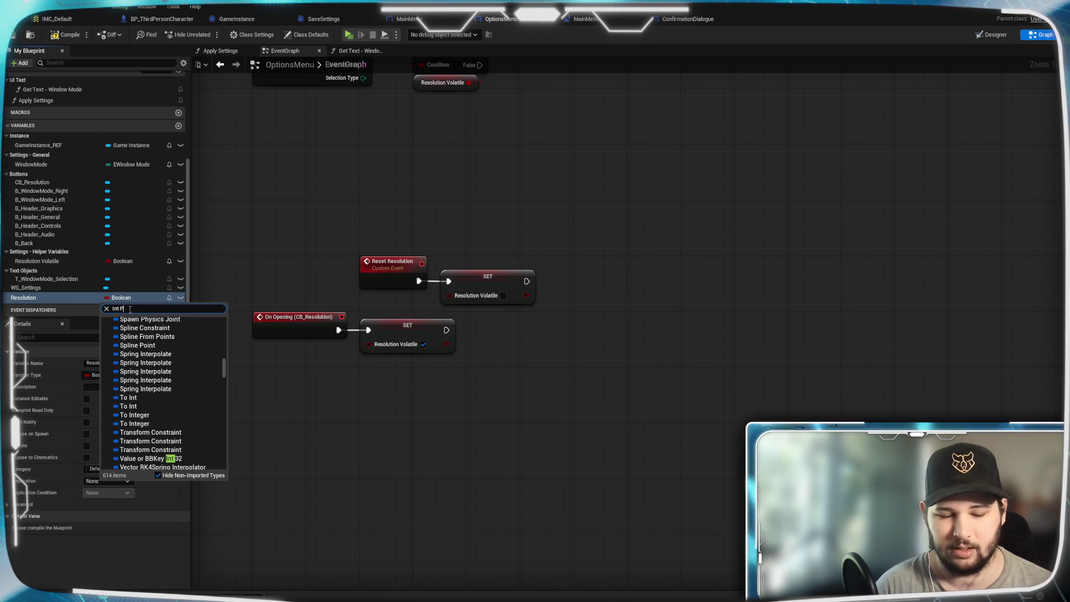
{"action": "left_click", "coordinate": [130, 365]}
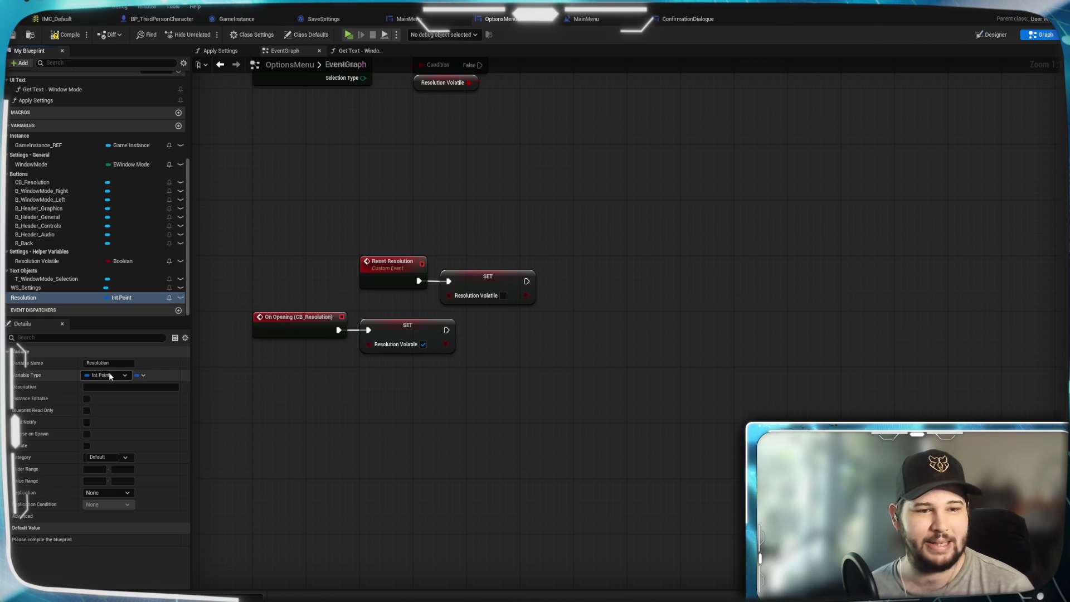
{"action": "left_click", "coordinate": [123, 458]}
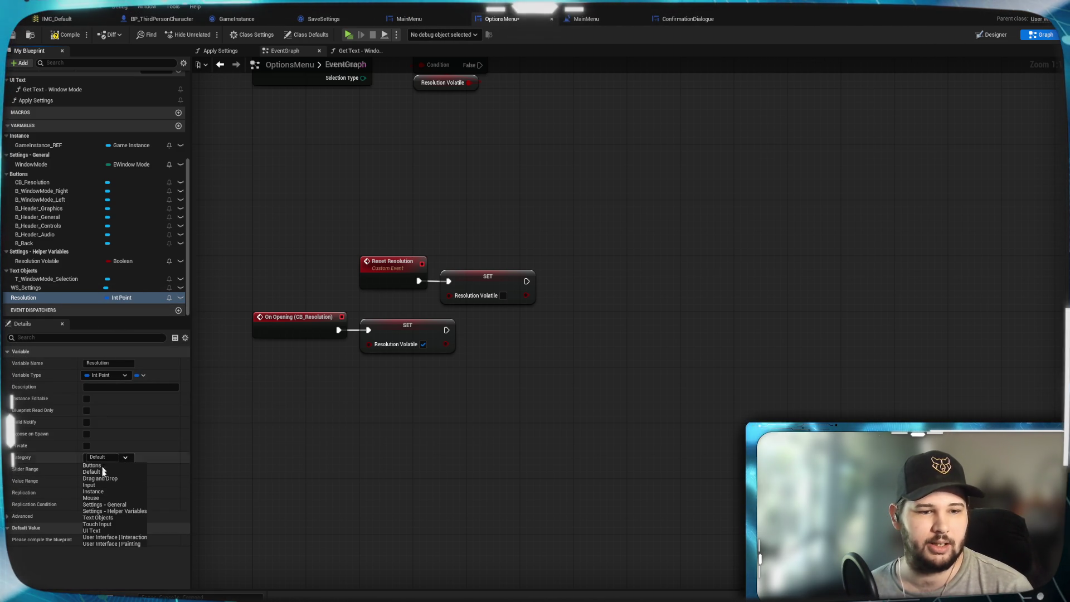
{"action": "left_click", "coordinate": [95, 505]}
{"action": "key", "text": "F7"}
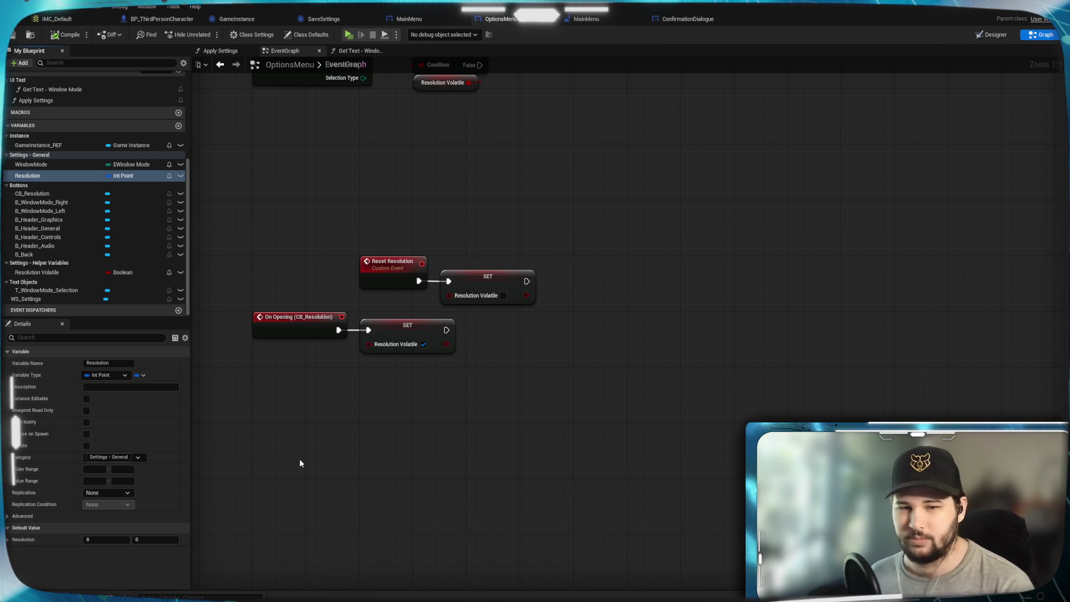
{"action": "left_click", "coordinate": [7, 540]}
{"action": "left_click", "coordinate": [7, 539]}
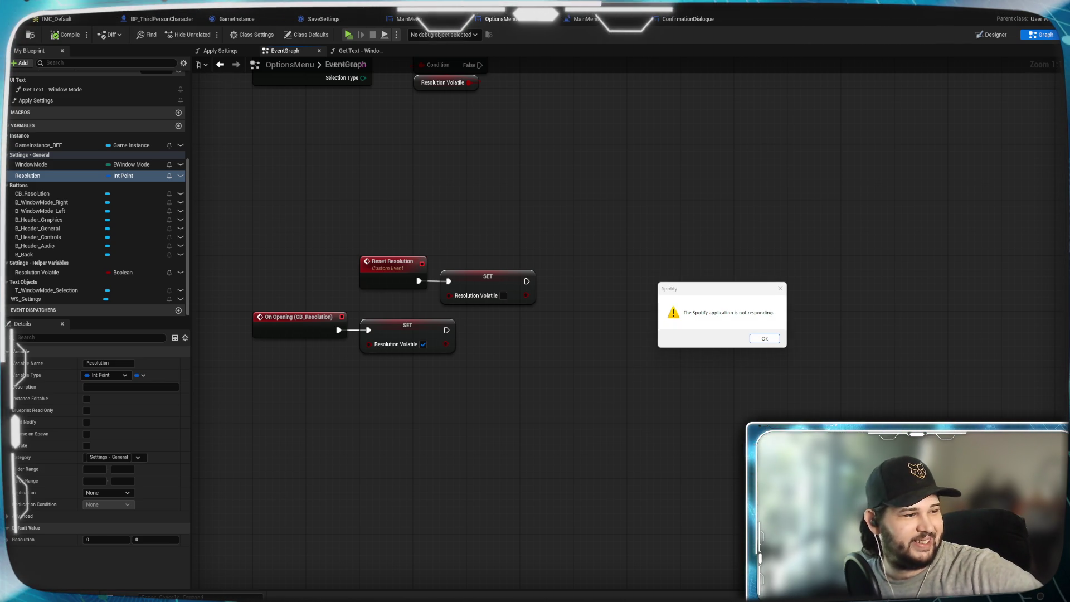
Dismiss the Spotify not-responding warning and place a Get Resolution node in the EventGraph.
{"action": "left_click", "coordinate": [762, 340]}
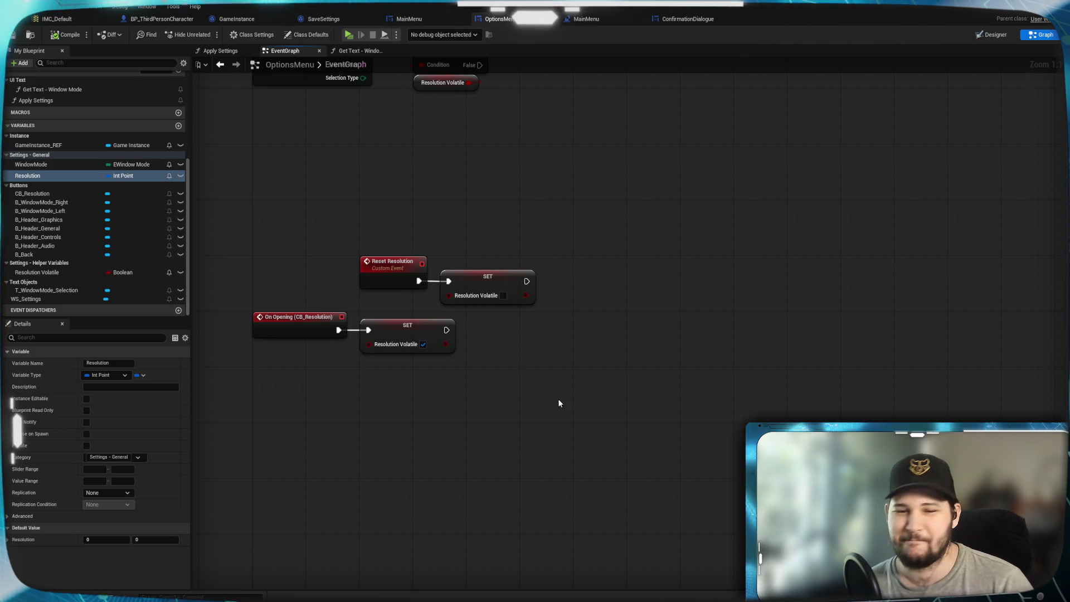
{"action": "left_click_drag", "start_coordinate": [654, 362], "coordinate": [640, 353]}
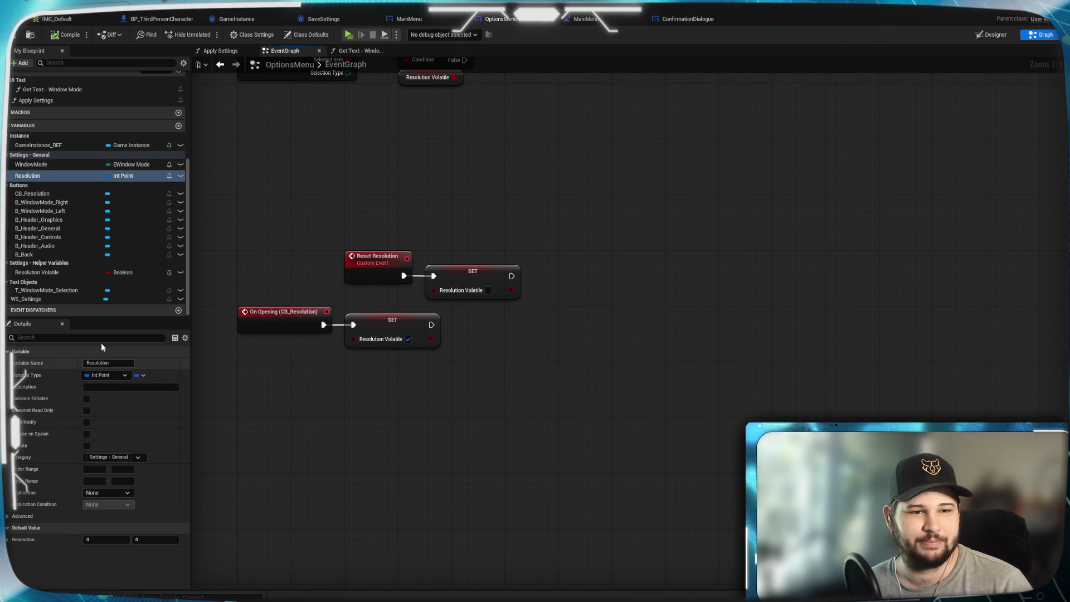
{"action": "mouse_move", "coordinate": [40, 174]}
{"action": "left_mouse_down"}
{"action": "mouse_move", "coordinate": [336, 402]}
{"action": "mouse_move", "coordinate": [472, 375]}
{"action": "left_mouse_up"}
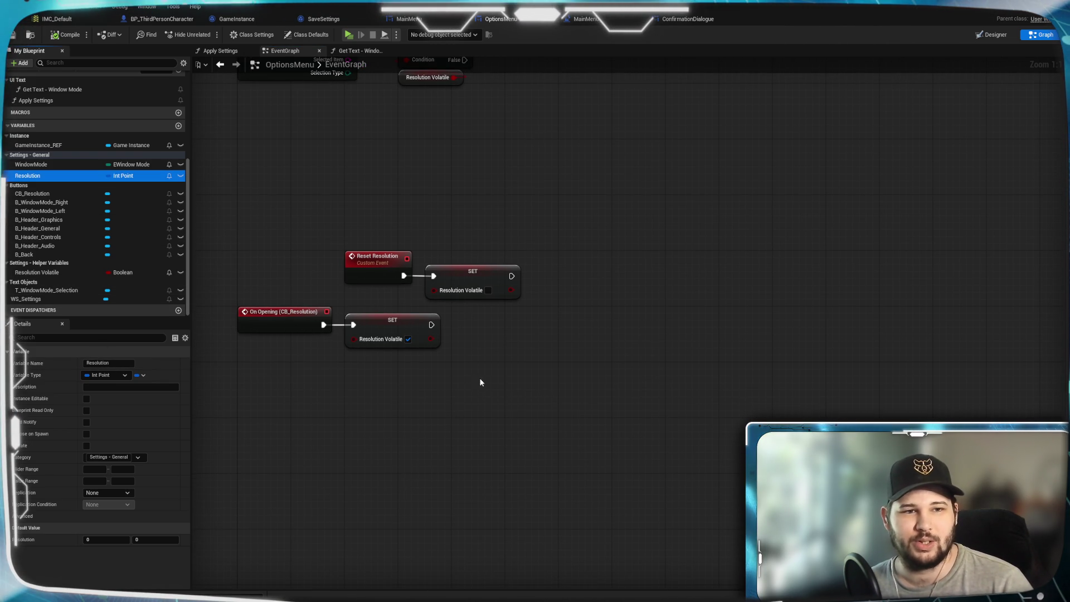
{"action": "left_click", "coordinate": [496, 393]}
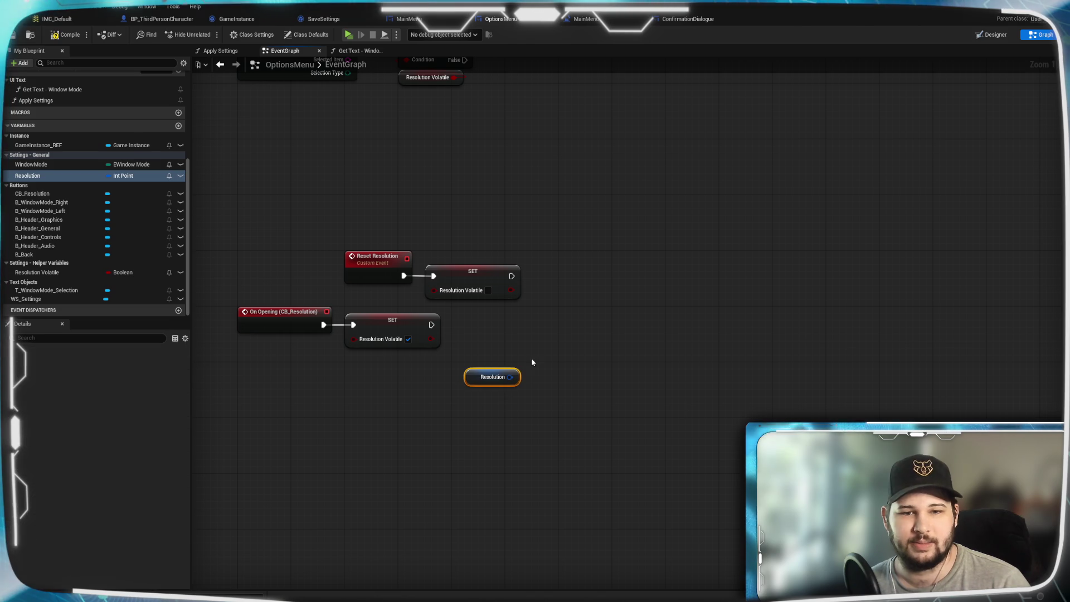
Add a Get Game User Settings node after the SET Resolution Volatile node.
{"action": "left_click_drag", "start_coordinate": [509, 371], "coordinate": [542, 350]}
{"action": "left_click", "coordinate": [604, 363]}
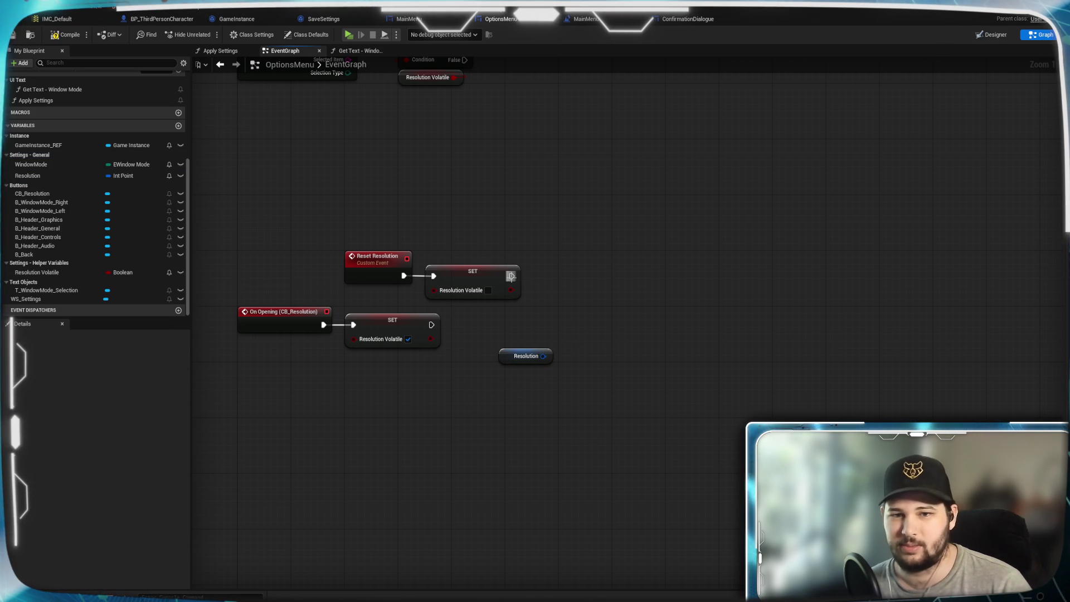
{"action": "left_click_drag", "start_coordinate": [510, 275], "coordinate": [631, 273]}
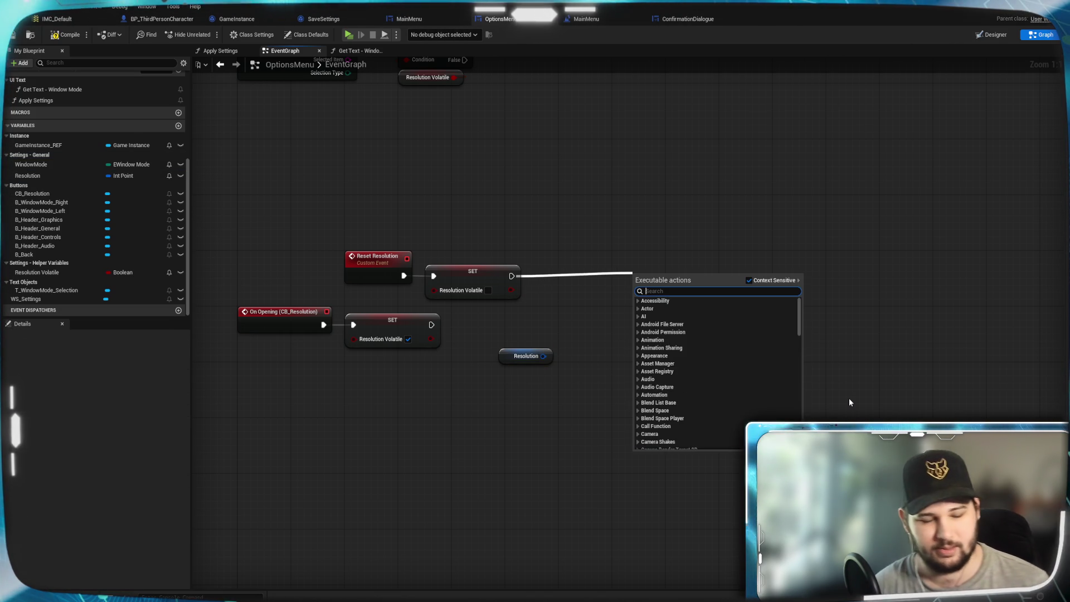
{"action": "type", "text": "get game"}
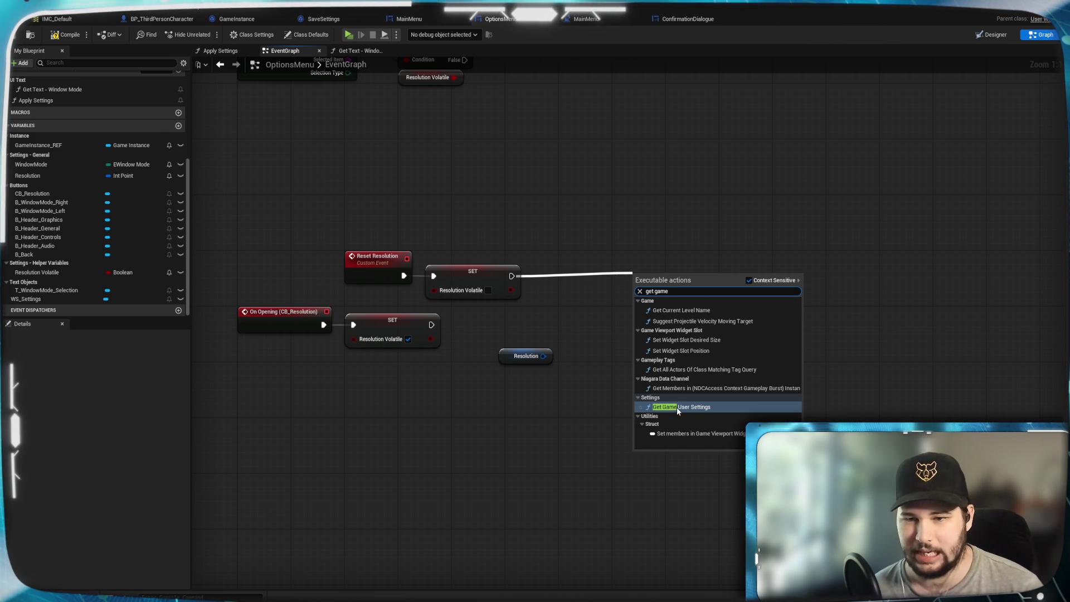
{"action": "left_click", "coordinate": [602, 296]}
{"action": "left_click_drag", "start_coordinate": [671, 279], "coordinate": [570, 280]}
{"action": "left_click", "coordinate": [744, 285]}
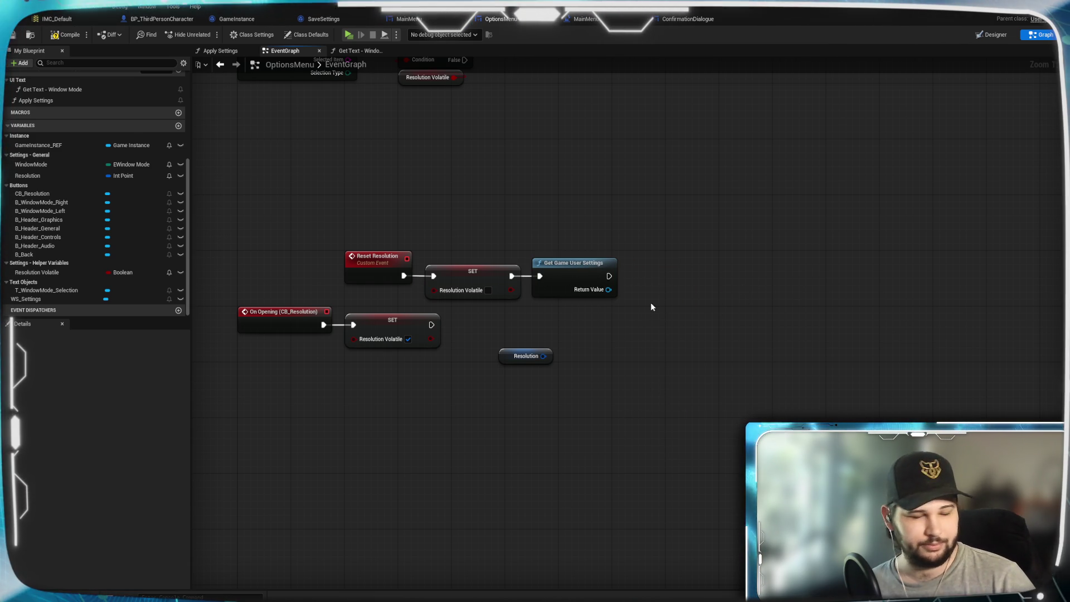
Add Set Screen Resolution, wiring Return Value to Target and the Resolution getter to Resolution.
{"action": "left_click_drag", "start_coordinate": [610, 276], "coordinate": [616, 444]}
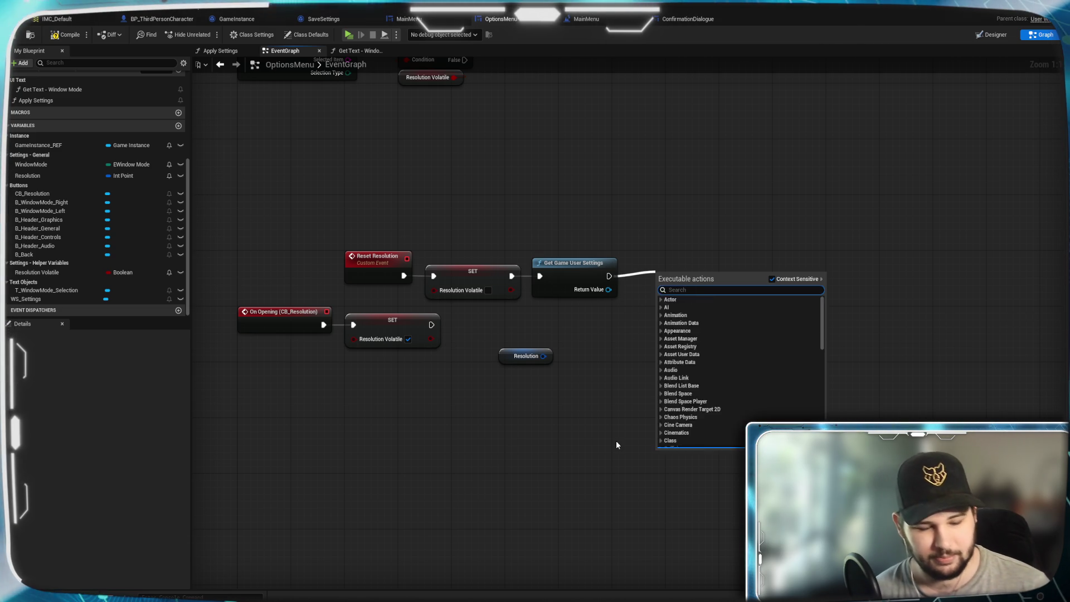
{"action": "type", "text": "set screen"}
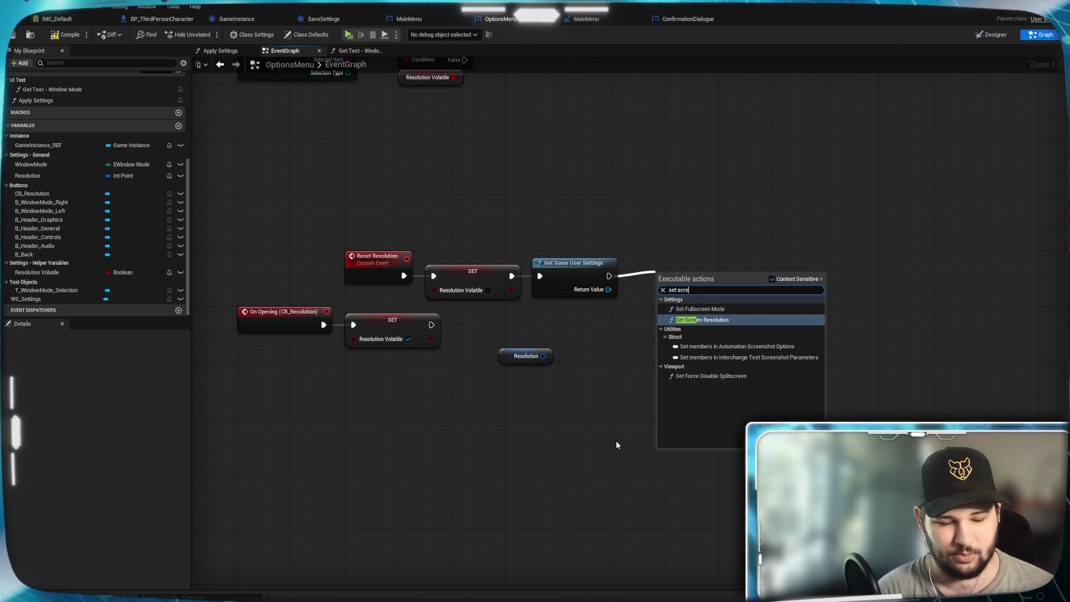
{"action": "left_click", "coordinate": [726, 321]}
{"action": "left_click_drag", "start_coordinate": [703, 288], "coordinate": [676, 269]}
{"action": "left_click", "coordinate": [645, 349]}
{"action": "left_click_drag", "start_coordinate": [608, 289], "coordinate": [634, 289]}
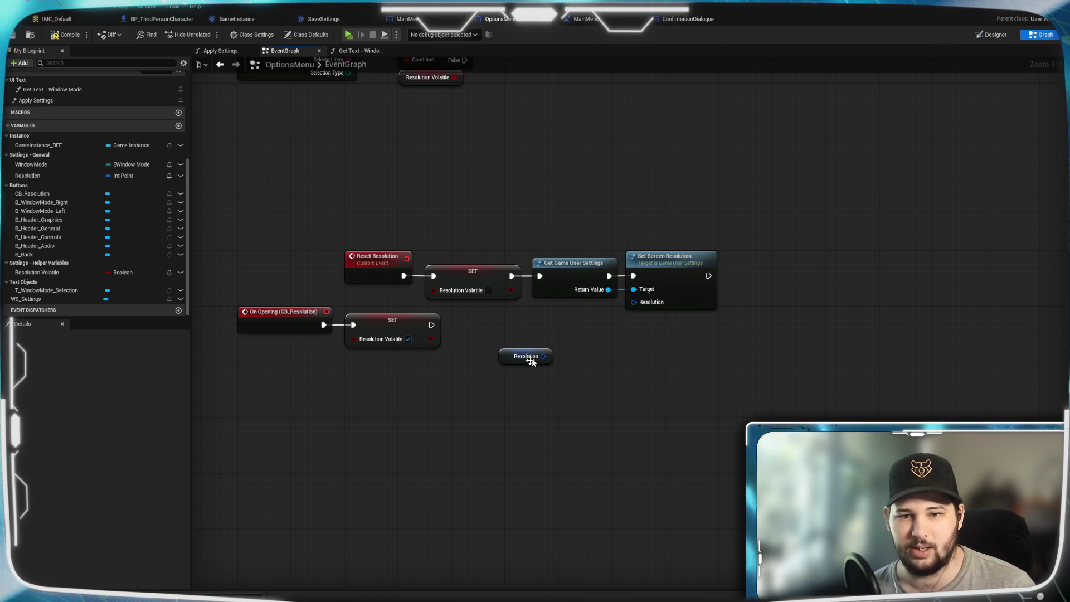
{"action": "left_click_drag", "start_coordinate": [543, 356], "coordinate": [633, 302]}
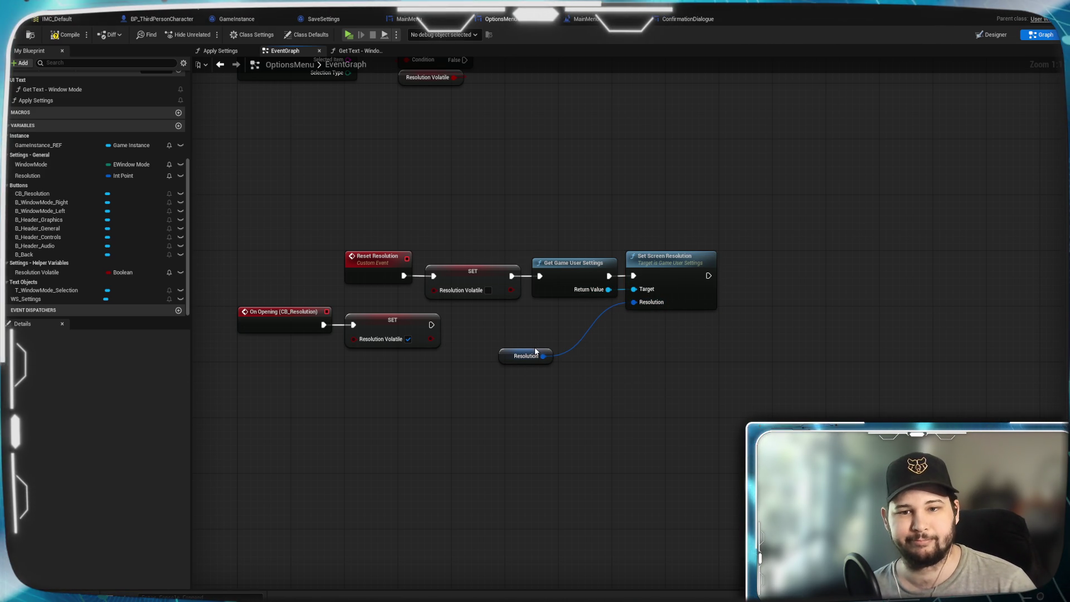
{"action": "left_click_drag", "start_coordinate": [533, 352], "coordinate": [565, 308]}
{"action": "left_click", "coordinate": [586, 388]}
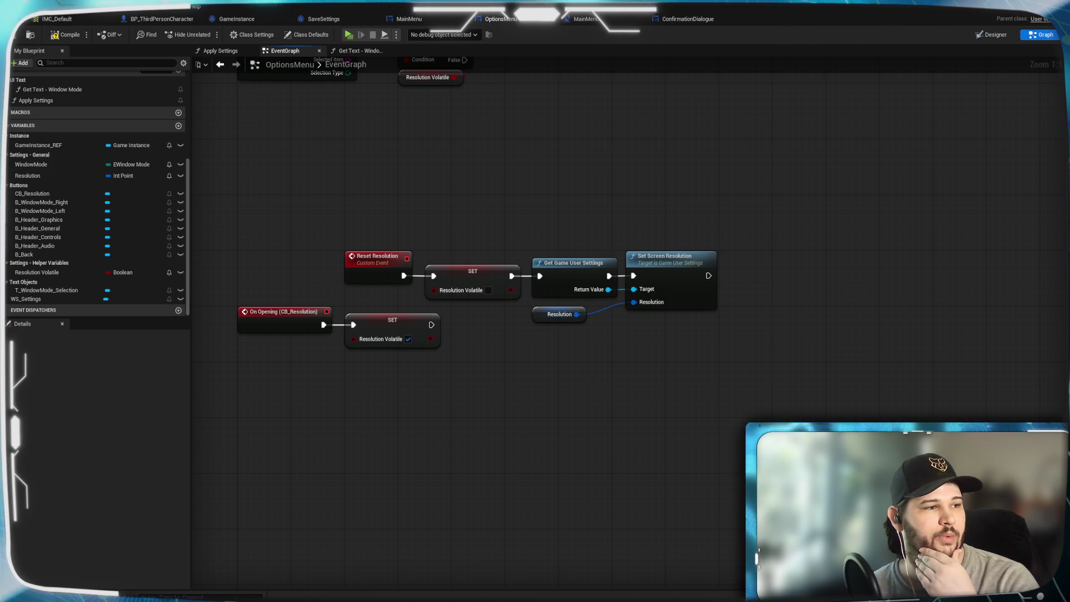
Drag a new connection from Set Screen Resolution's exec pin and search 'set selected'.
{"action": "right_click", "coordinate": [639, 373]}
{"action": "key", "text": "Escape"}
{"action": "mouse_move", "coordinate": [733, 413]}
{"action": "left_mouse_down"}
{"action": "mouse_move", "coordinate": [636, 404]}
{"action": "mouse_move", "coordinate": [614, 333]}
{"action": "left_mouse_up"}
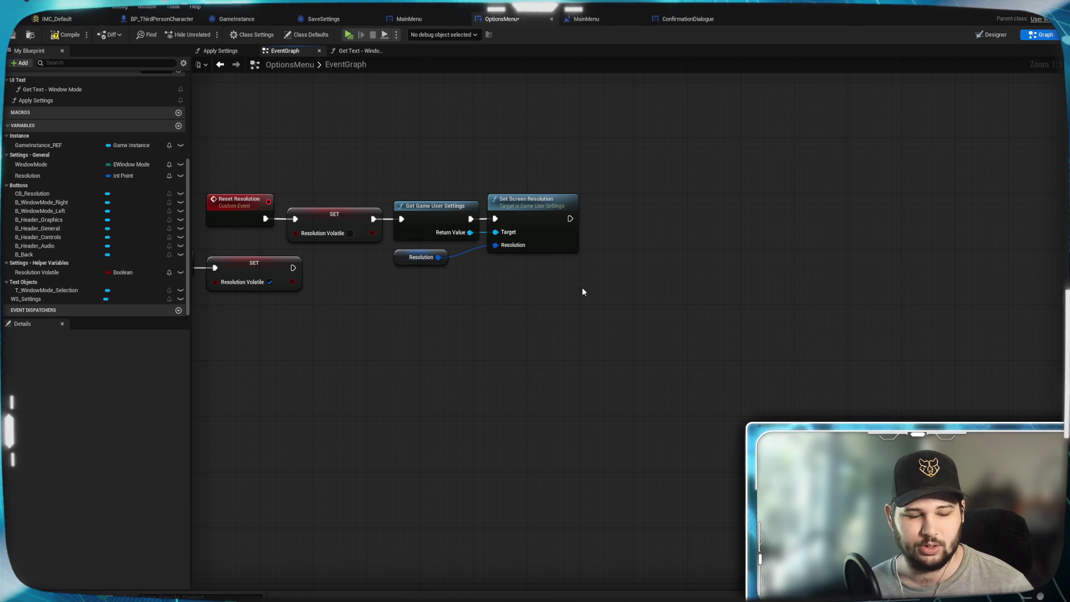
{"action": "left_click_drag", "start_coordinate": [570, 219], "coordinate": [613, 217]}
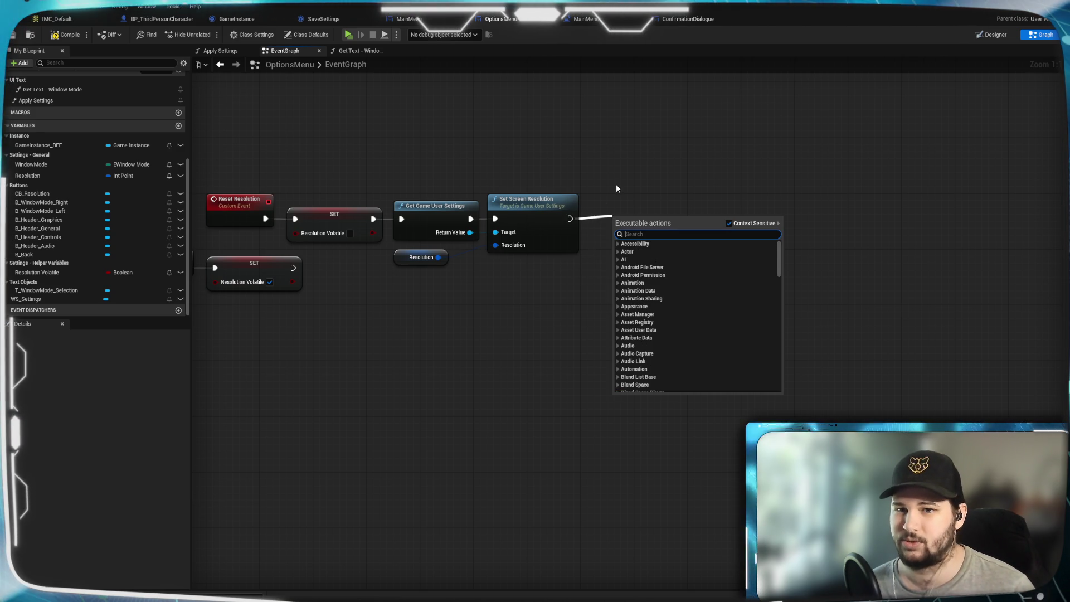
{"action": "type", "text": "set select"}
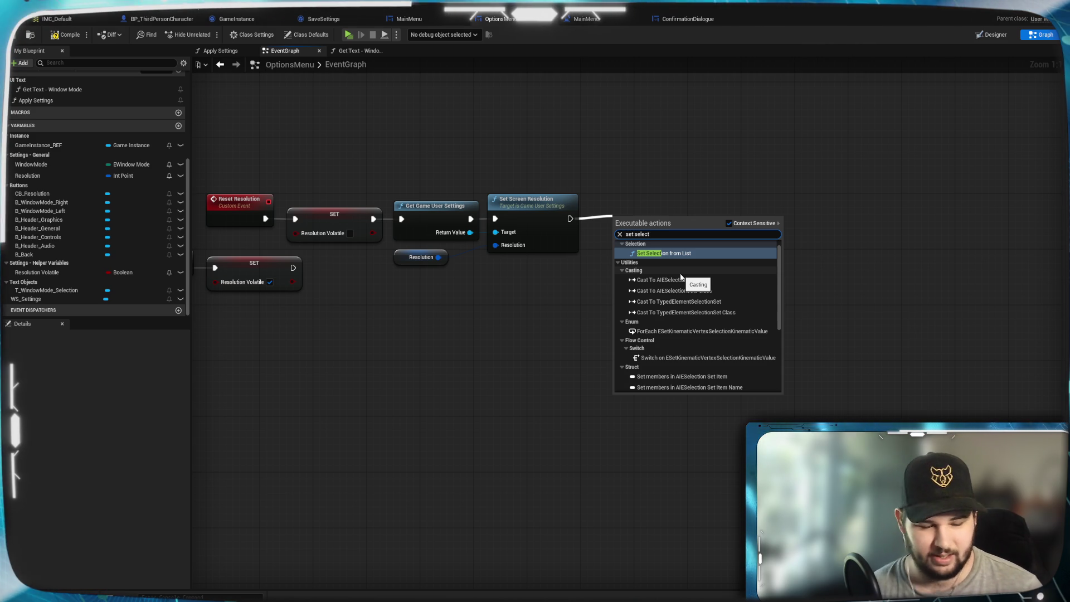
{"action": "type", "text": "ed"}
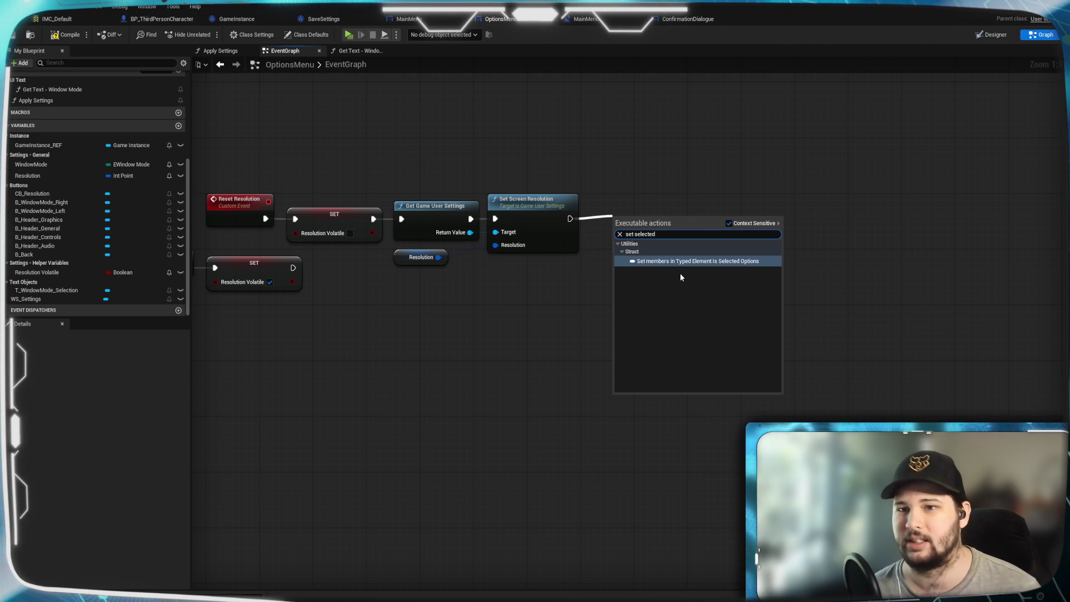
With Context Sensitive off, add Set Selected Option (ComboBox String) and line it up.
{"action": "left_click", "coordinate": [727, 223]}
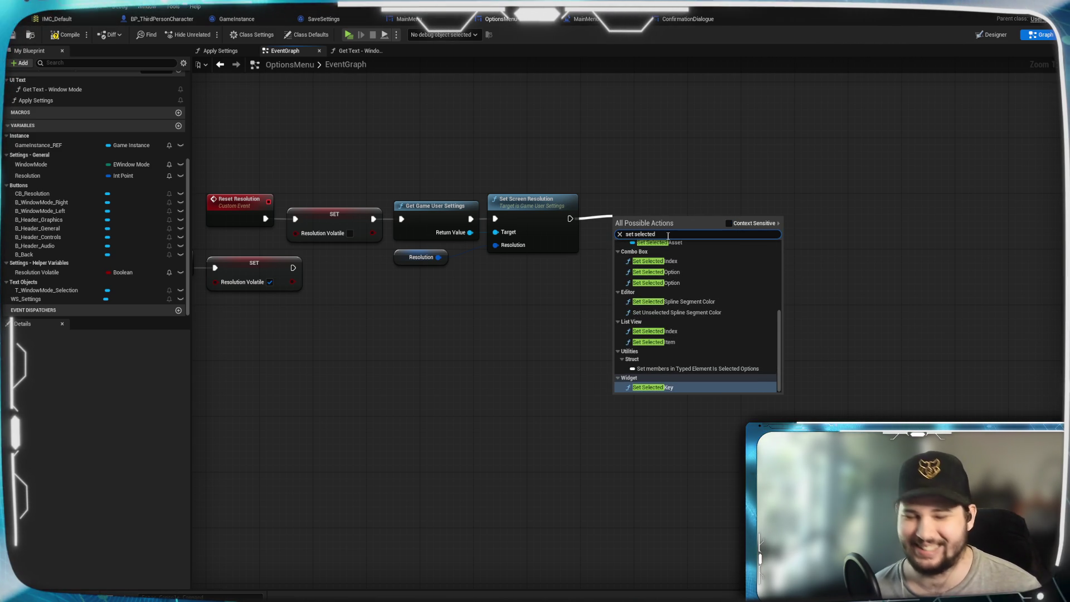
{"action": "type", "text": " option"}
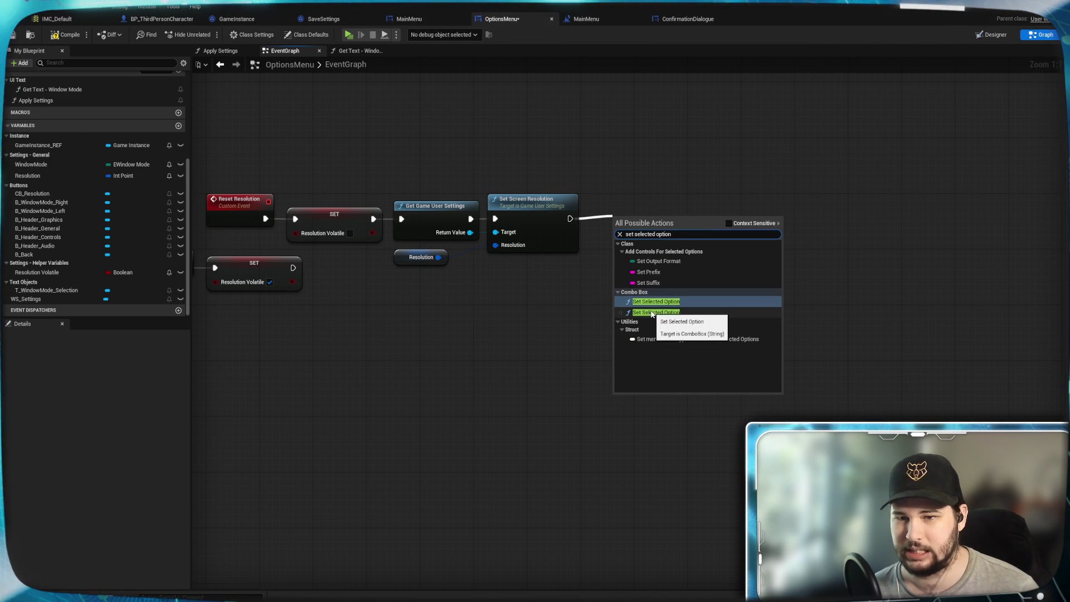
{"action": "key", "text": "Escape"}
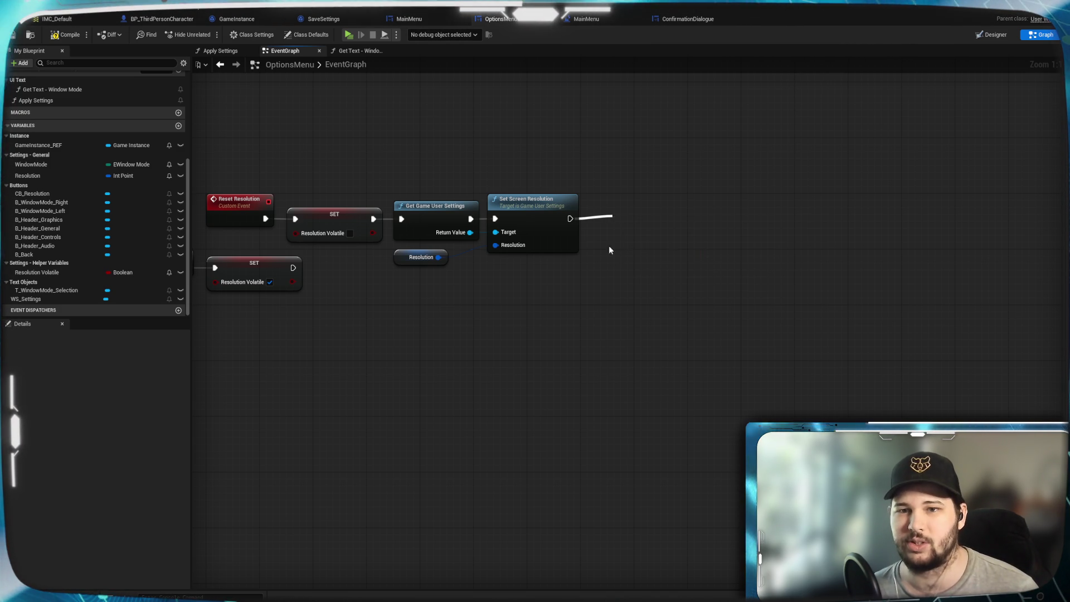
{"action": "mouse_move", "coordinate": [639, 227]}
{"action": "left_mouse_down"}
{"action": "mouse_move", "coordinate": [624, 209]}
{"action": "mouse_move", "coordinate": [653, 213]}
{"action": "mouse_move", "coordinate": [642, 205]}
{"action": "left_mouse_up"}
{"action": "left_click", "coordinate": [693, 323]}
{"action": "left_click", "coordinate": [698, 349]}
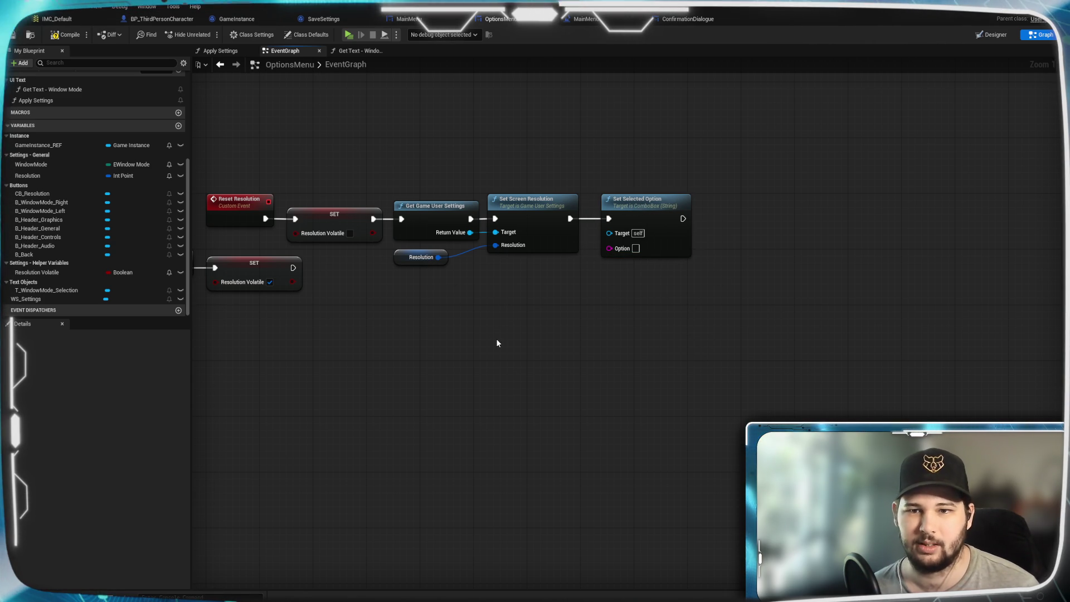
{"action": "scroll", "coordinate": [61, 216], "scroll_direction": "up", "scroll_amount": 4}
{"action": "scroll", "coordinate": [61, 245], "scroll_direction": "down", "scroll_amount": 3}
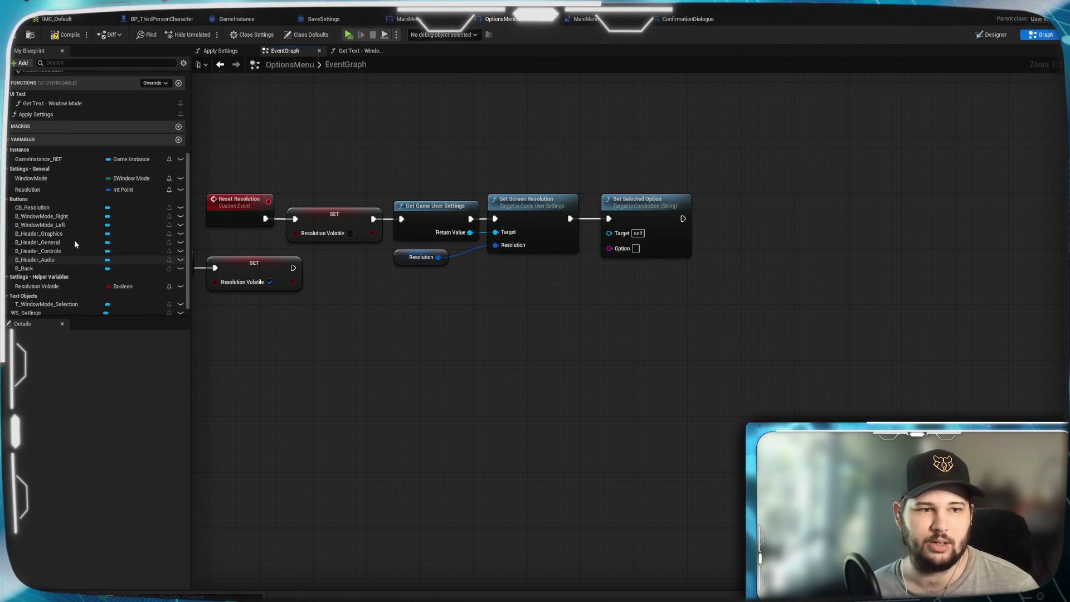
Place a CB_Resolution getter and wire it into Set Selected Option's Target.
{"action": "scroll", "coordinate": [74, 244], "scroll_direction": "down", "scroll_amount": 1}
{"action": "left_click", "coordinate": [38, 192]}
{"action": "mouse_move", "coordinate": [518, 285]}
{"action": "left_mouse_down"}
{"action": "mouse_move", "coordinate": [585, 256]}
{"action": "mouse_move", "coordinate": [613, 236]}
{"action": "mouse_move", "coordinate": [574, 262]}
{"action": "mouse_move", "coordinate": [610, 232]}
{"action": "left_mouse_up"}
{"action": "left_click", "coordinate": [532, 290]}
{"action": "left_click_drag", "start_coordinate": [524, 284], "coordinate": [534, 272]}
{"action": "left_click", "coordinate": [644, 304]}
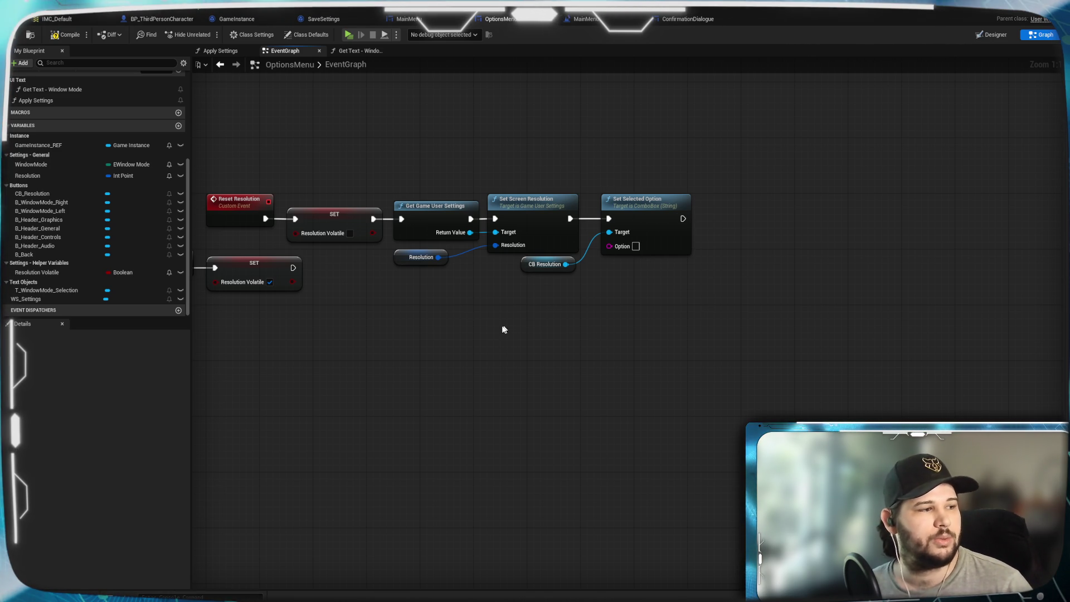
Convert Resolution with an Int Point To String node and feed it into Option.
{"action": "mouse_move", "coordinate": [441, 260]}
{"action": "left_mouse_down"}
{"action": "mouse_move", "coordinate": [555, 321]}
{"action": "mouse_move", "coordinate": [512, 294]}
{"action": "left_mouse_up"}
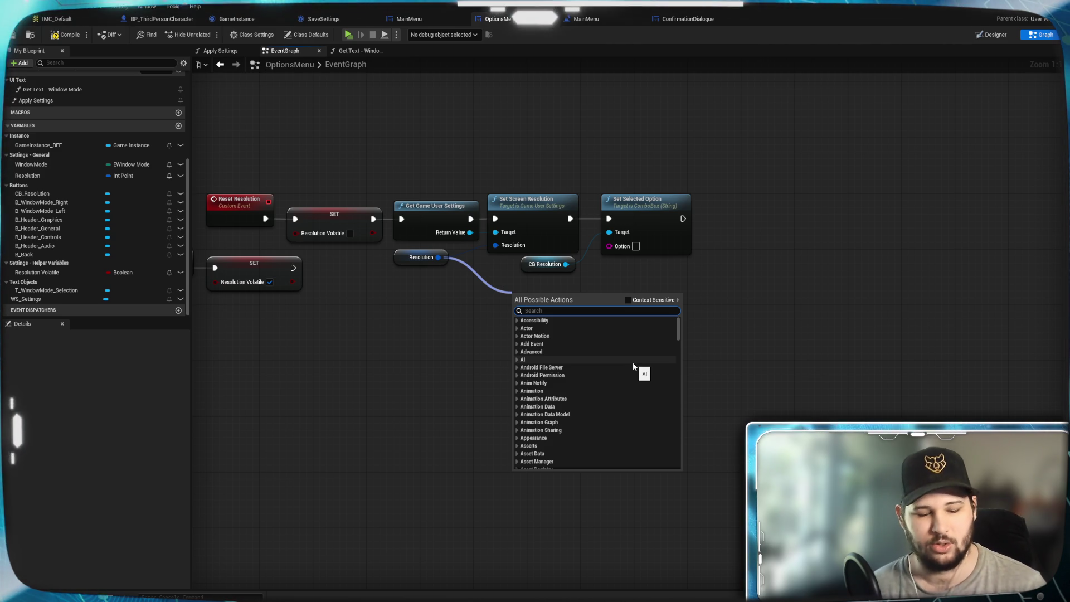
{"action": "type", "text": "to string"}
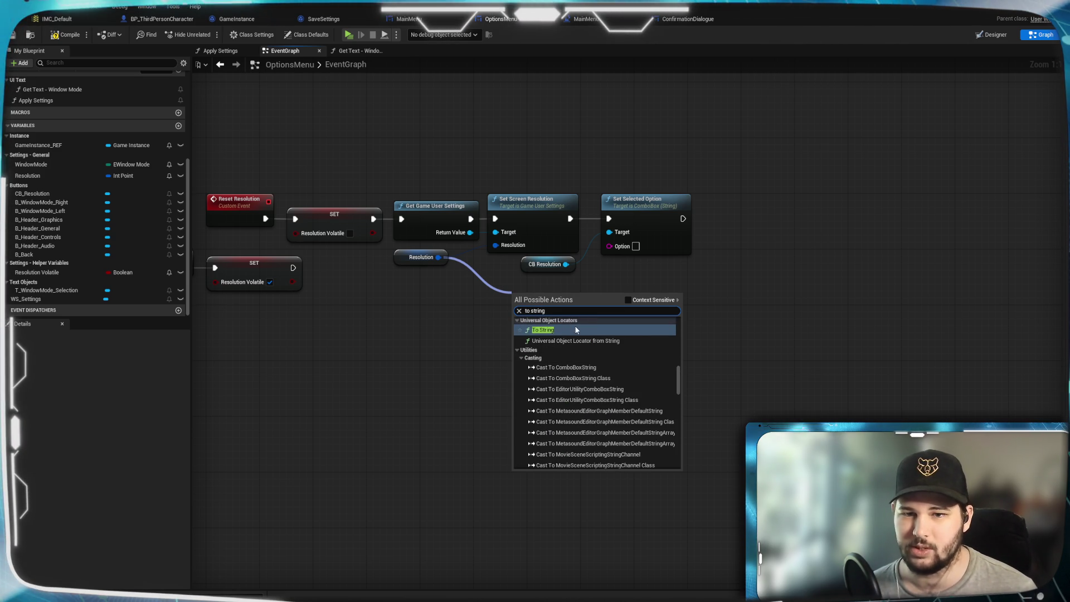
{"action": "scroll", "coordinate": [574, 329], "scroll_direction": "up", "scroll_amount": 2}
{"action": "scroll", "coordinate": [581, 333], "scroll_direction": "up", "scroll_amount": 1}
{"action": "left_click", "coordinate": [568, 376]}
{"action": "left_click_drag", "start_coordinate": [540, 306], "coordinate": [529, 365]}
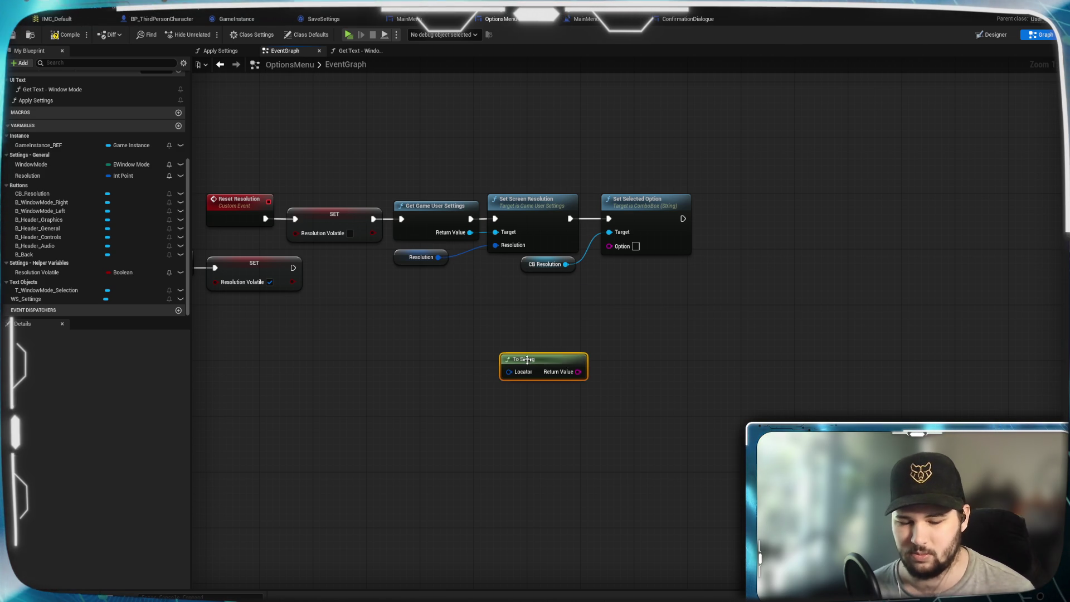
{"action": "key", "text": "Delete"}
{"action": "mouse_move", "coordinate": [438, 257]}
{"action": "left_mouse_down"}
{"action": "mouse_move", "coordinate": [516, 305]}
{"action": "mouse_move", "coordinate": [565, 363]}
{"action": "left_mouse_up"}
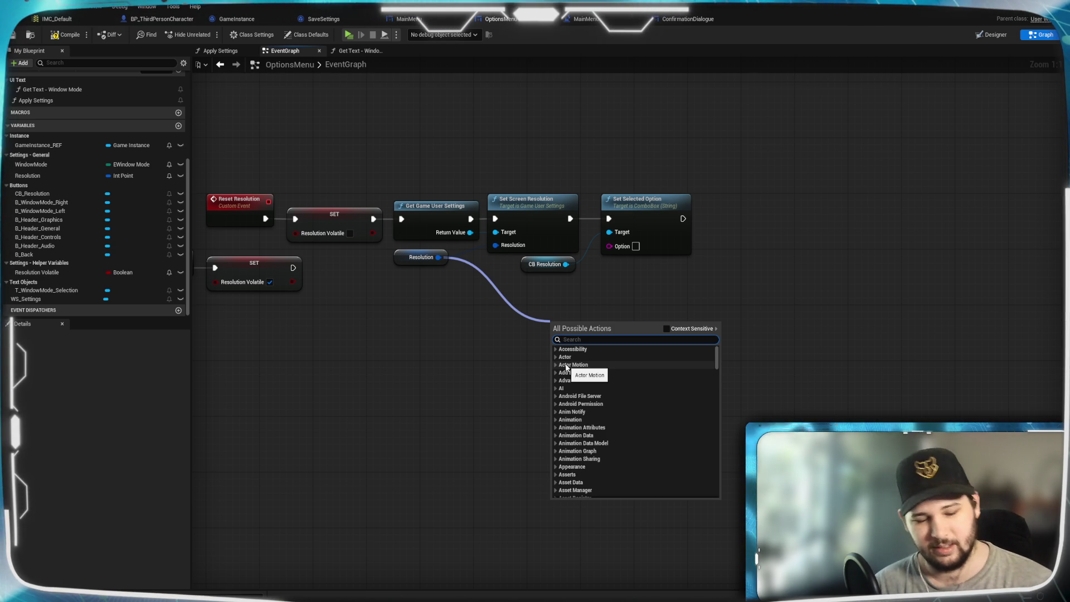
{"action": "type", "text": "to string"}
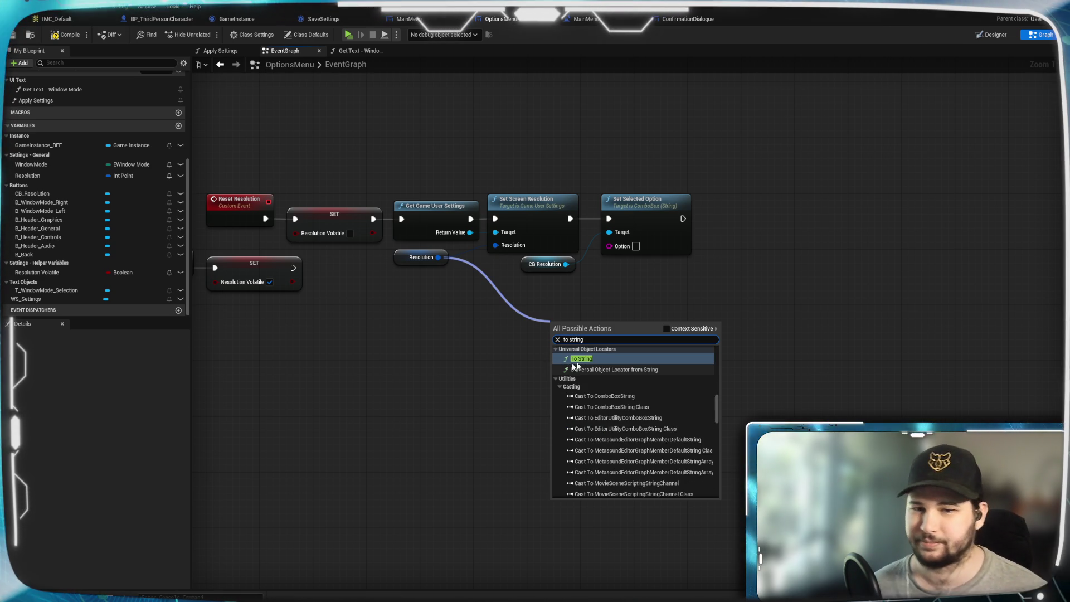
{"action": "type", "text": " int point"}
{"action": "key", "text": "Return"}
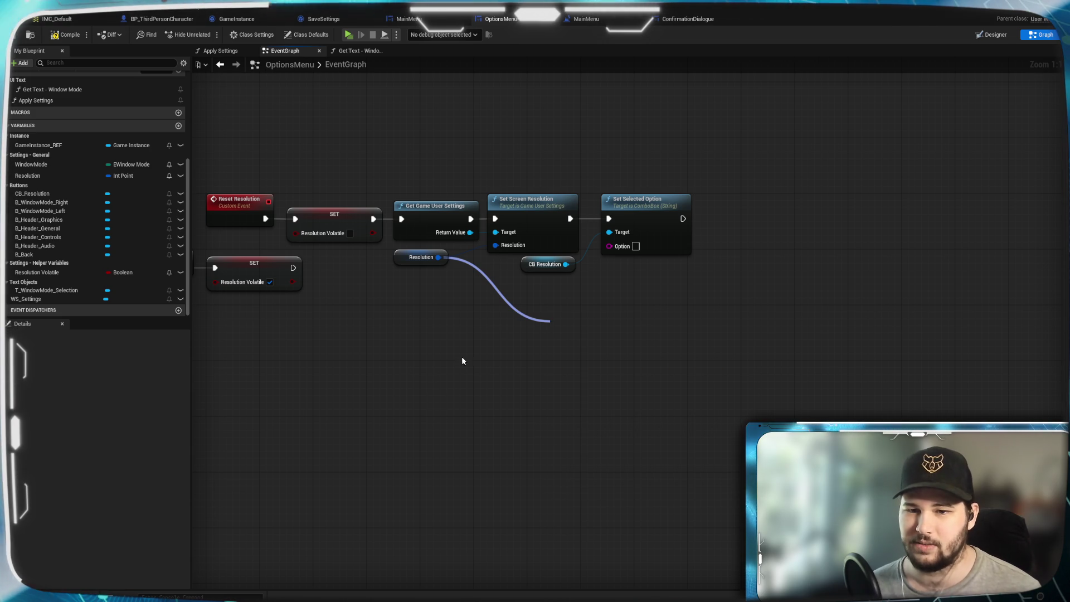
{"action": "mouse_move", "coordinate": [569, 325]}
{"action": "left_mouse_down"}
{"action": "mouse_move", "coordinate": [519, 289]}
{"action": "mouse_move", "coordinate": [610, 248]}
{"action": "left_mouse_up"}
{"action": "left_click", "coordinate": [597, 329]}
{"action": "mouse_move", "coordinate": [598, 332]}
{"action": "left_mouse_down"}
{"action": "mouse_move", "coordinate": [547, 376]}
{"action": "mouse_move", "coordinate": [517, 334]}
{"action": "left_mouse_up"}
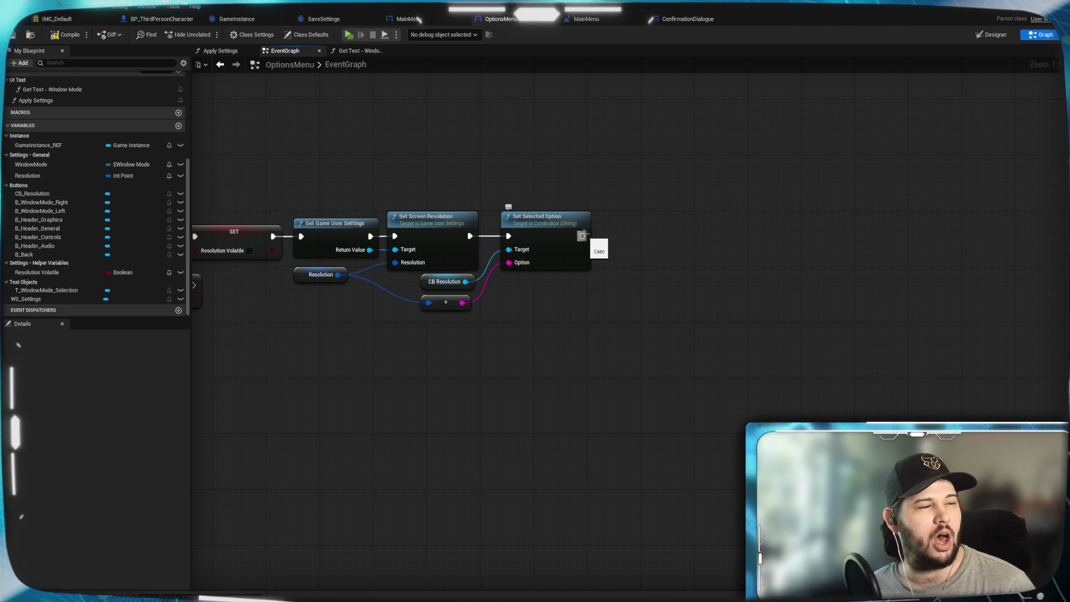
Add an Apply Resolution Settings node after Set Selected Option, with Context Sensitive off.
{"action": "mouse_move", "coordinate": [583, 236]}
{"action": "left_mouse_down"}
{"action": "mouse_move", "coordinate": [663, 246]}
{"action": "mouse_move", "coordinate": [606, 306]}
{"action": "left_mouse_up"}
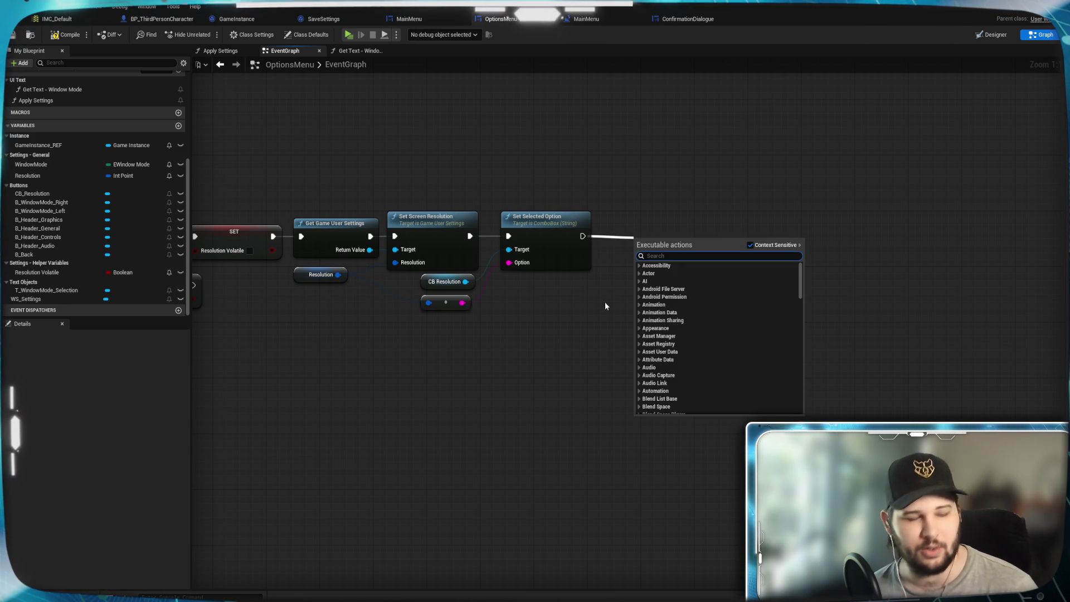
{"action": "type", "text": "appkl"}
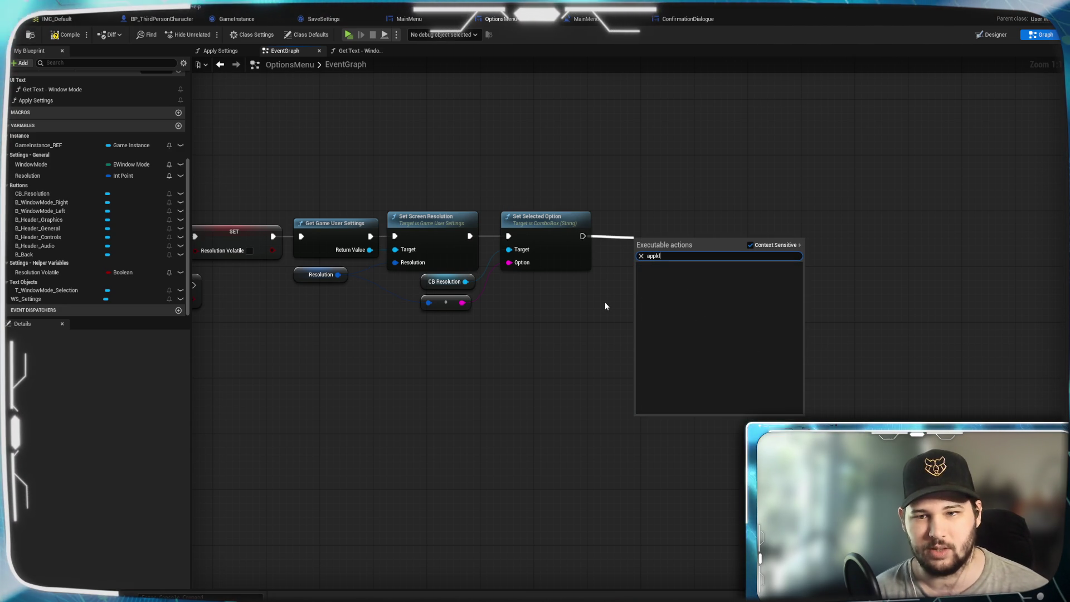
{"action": "key", "text": "BackSpace"}
{"action": "key", "text": "BackSpace"}
{"action": "type", "text": "lyu"}
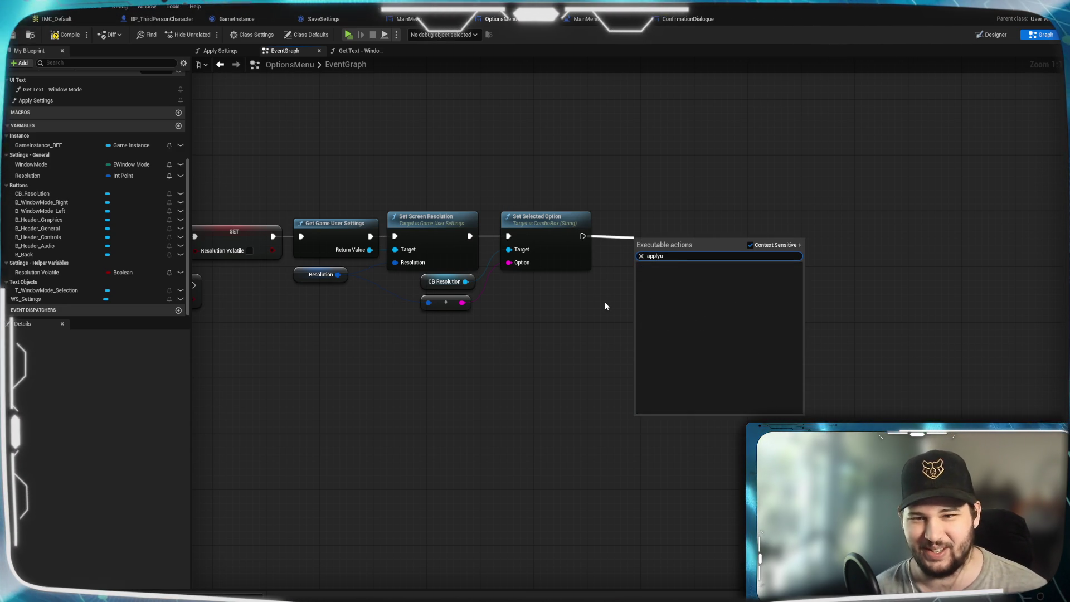
{"action": "key", "text": "BackSpace"}
{"action": "type", "text": "resolut"}
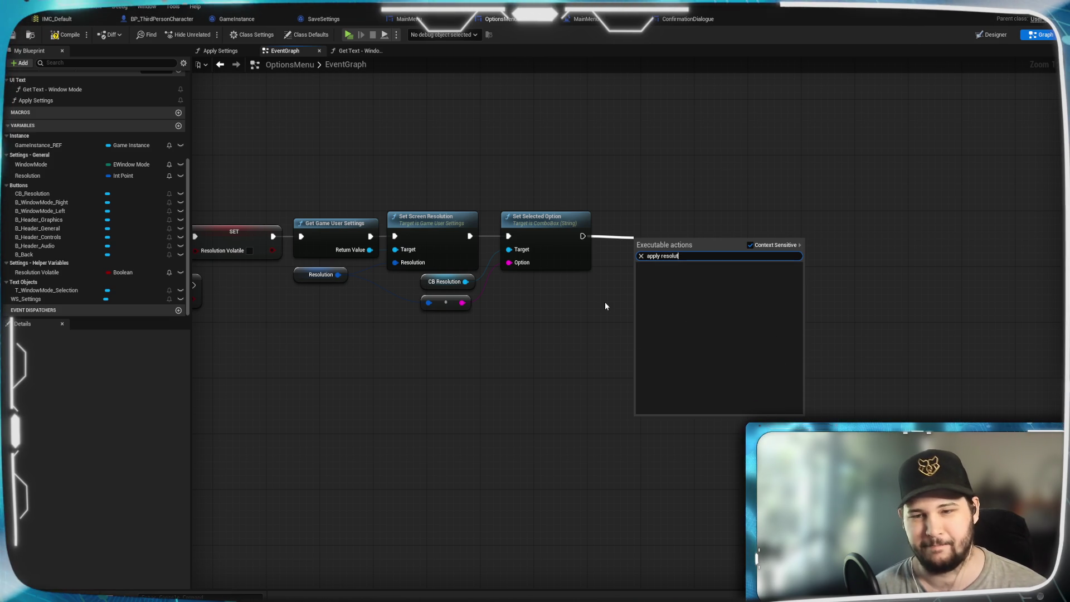
{"action": "left_click", "coordinate": [750, 245]}
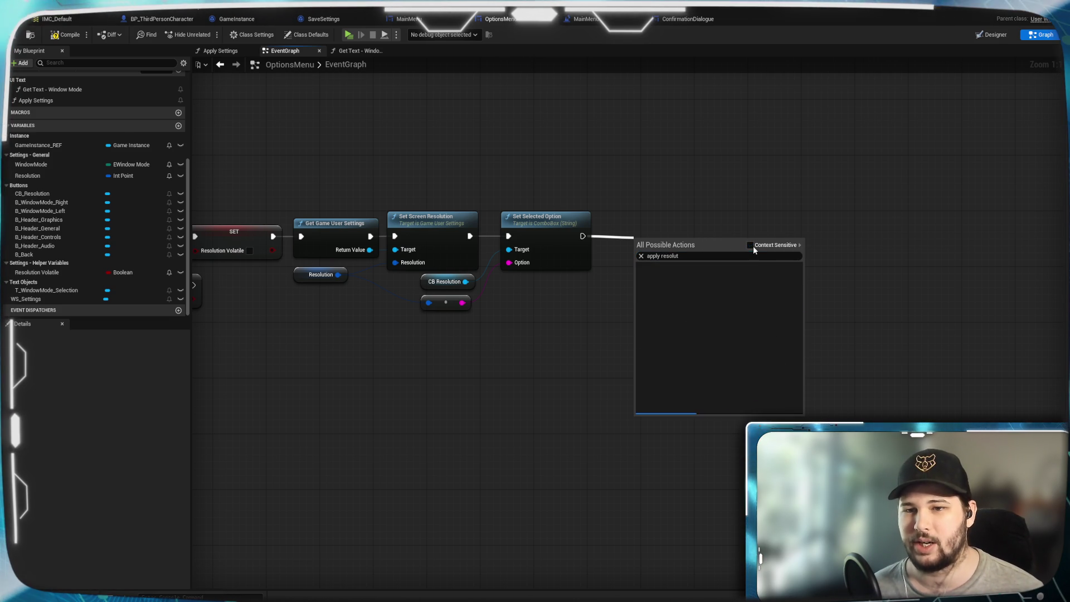
{"action": "left_click", "coordinate": [715, 286]}
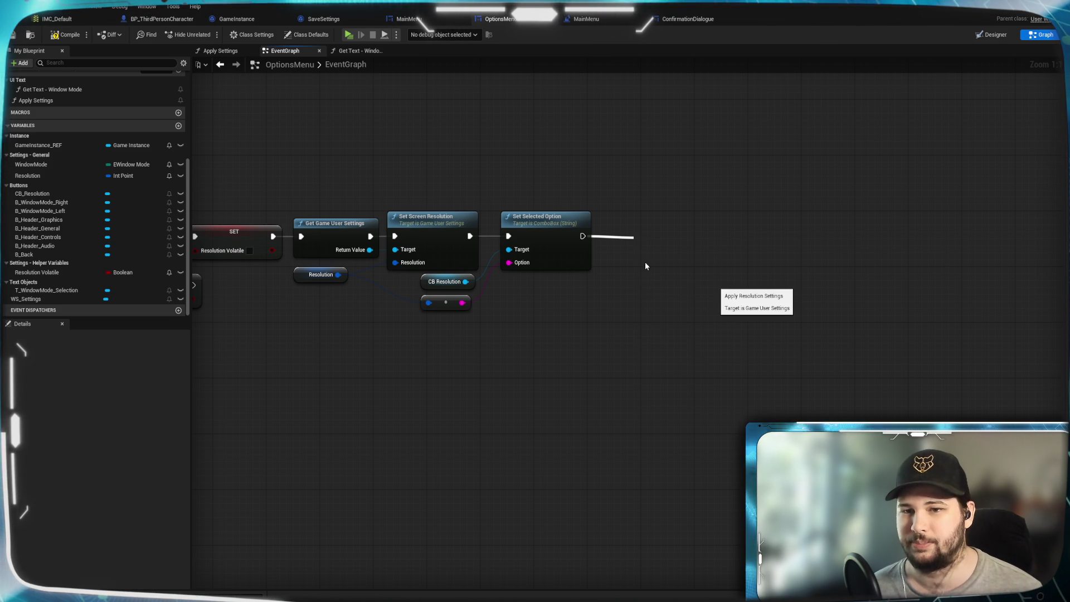
{"action": "mouse_move", "coordinate": [658, 246]}
{"action": "left_mouse_down"}
{"action": "mouse_move", "coordinate": [641, 225]}
{"action": "mouse_move", "coordinate": [665, 230]}
{"action": "left_mouse_up"}
{"action": "left_click", "coordinate": [588, 442]}
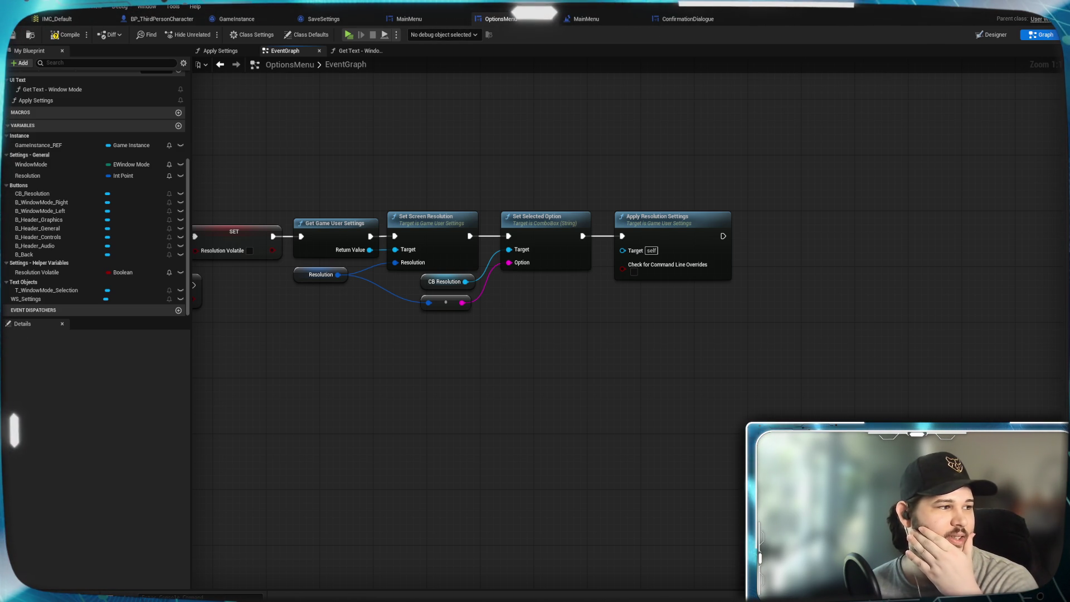
Wire Get Game User Settings into its Target, routed above the nodes with two reroute points.
{"action": "left_click_drag", "start_coordinate": [369, 249], "coordinate": [624, 251]}
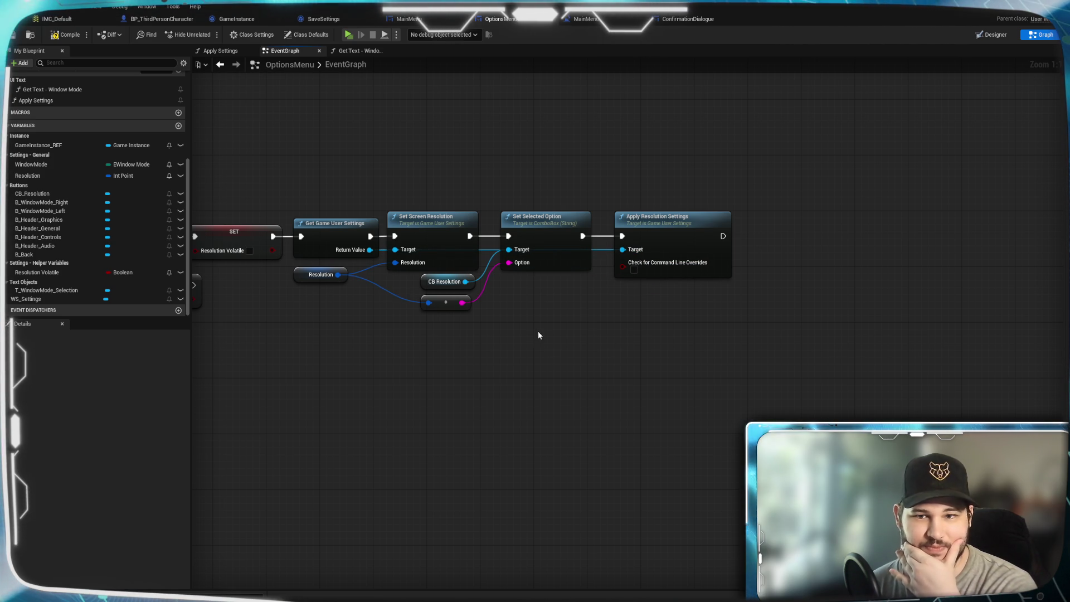
{"action": "double_click", "coordinate": [599, 248]}
{"action": "left_click_drag", "start_coordinate": [603, 248], "coordinate": [589, 214]}
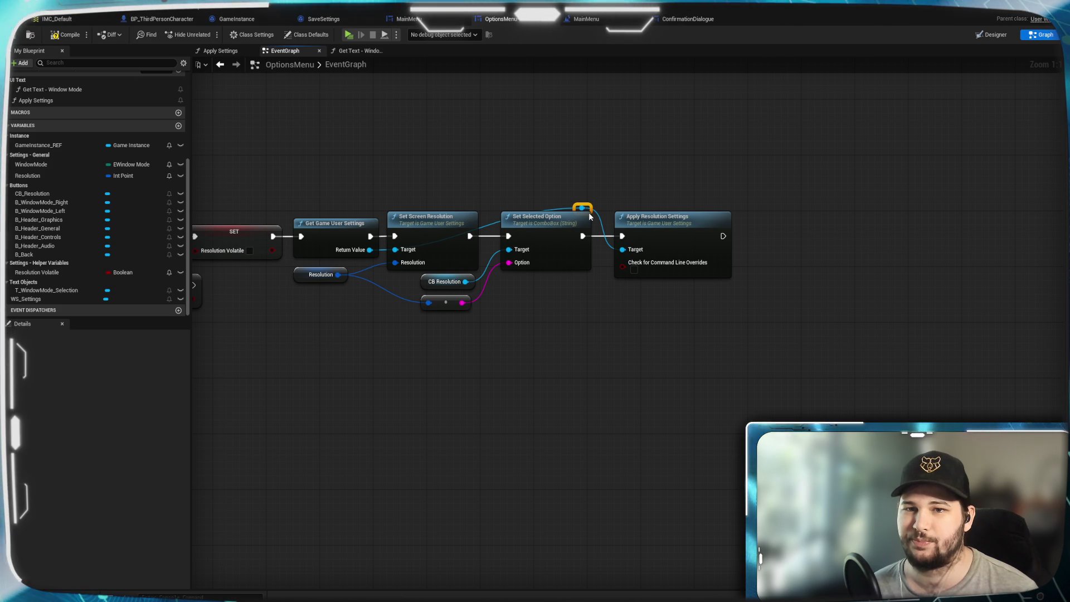
{"action": "left_click", "coordinate": [564, 212]}
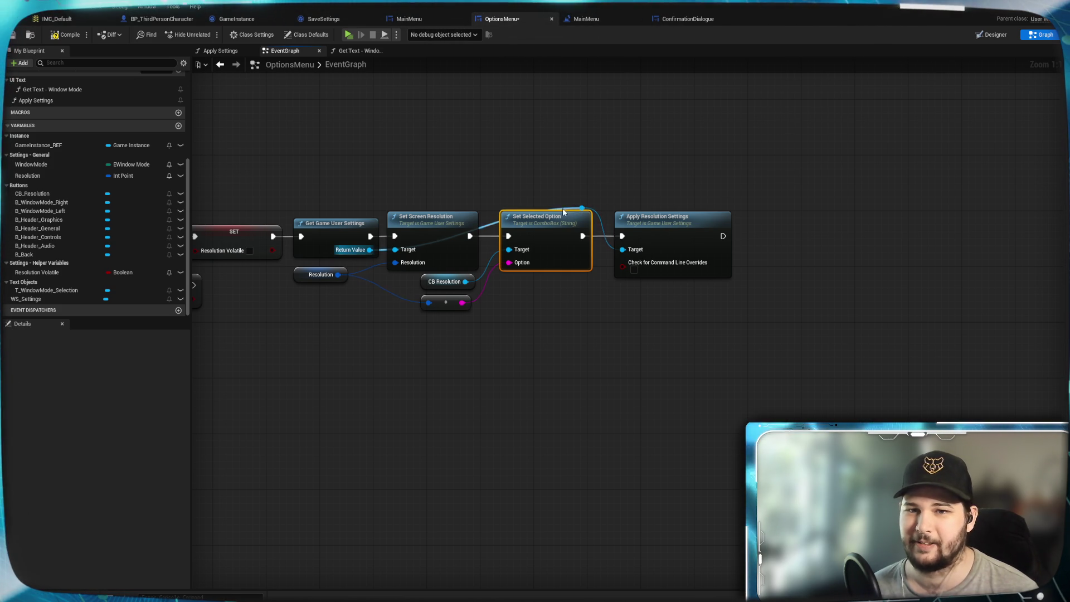
{"action": "double_click", "coordinate": [485, 223]}
{"action": "mouse_move", "coordinate": [486, 226]}
{"action": "left_mouse_down"}
{"action": "mouse_move", "coordinate": [380, 203]}
{"action": "mouse_move", "coordinate": [403, 211]}
{"action": "left_mouse_up"}
{"action": "left_click", "coordinate": [471, 194]}
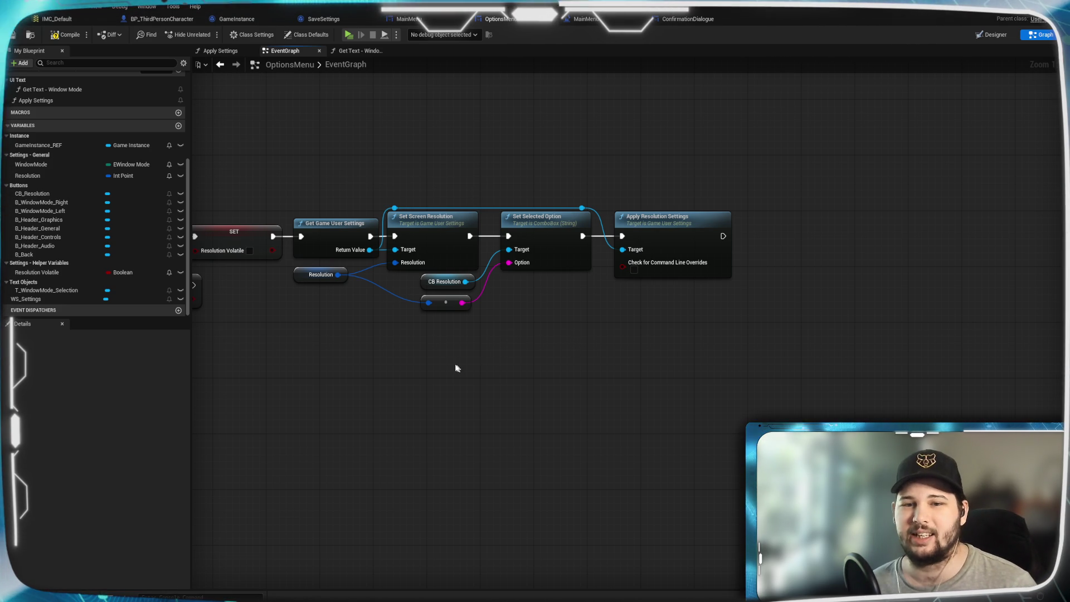
{"action": "scroll", "coordinate": [640, 370], "scroll_direction": "down", "scroll_amount": 2}
{"action": "scroll", "coordinate": [672, 377], "scroll_direction": "up", "scroll_amount": 2}
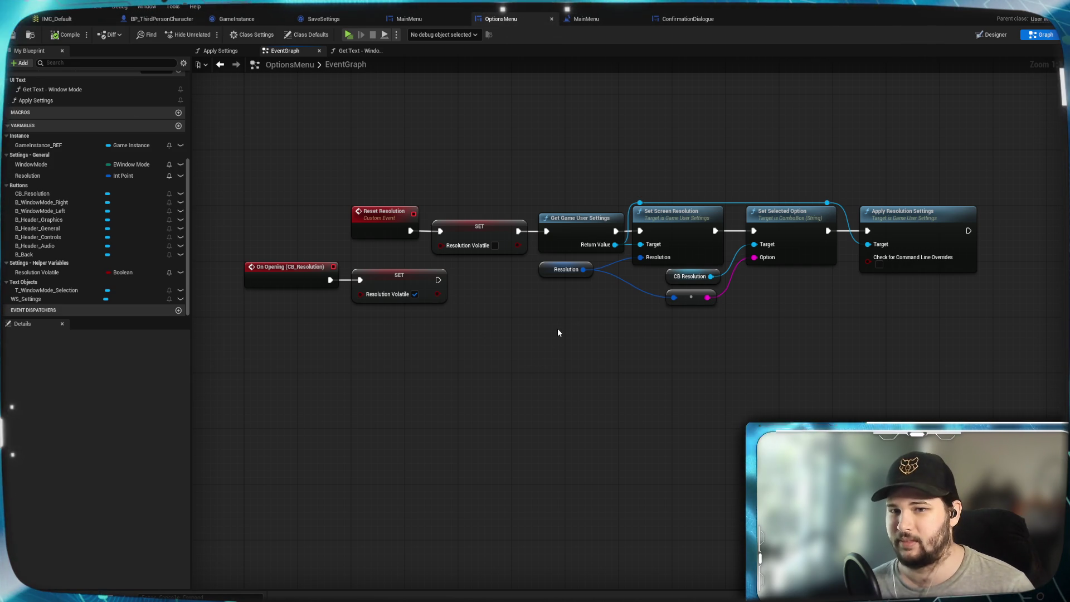
Look over the Reset Resolution chain and the On Selection Changed event in the graph.
{"action": "mouse_move", "coordinate": [549, 317]}
{"action": "left_mouse_down"}
{"action": "mouse_move", "coordinate": [587, 392]}
{"action": "mouse_move", "coordinate": [553, 382]}
{"action": "left_mouse_up"}
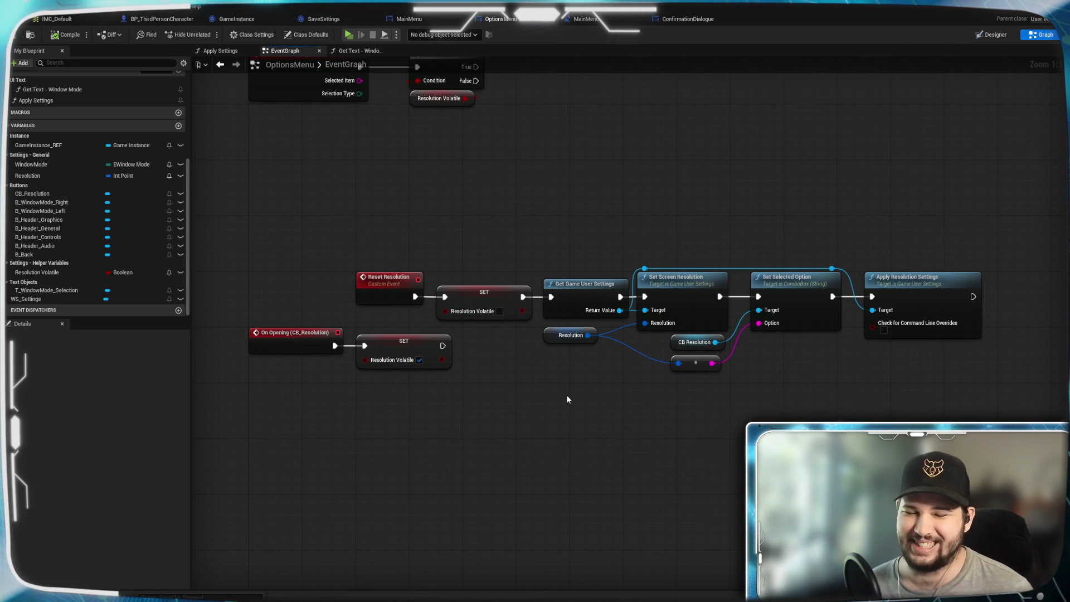
{"action": "left_click_drag", "start_coordinate": [382, 244], "coordinate": [900, 337]}
{"action": "left_click", "coordinate": [792, 240]}
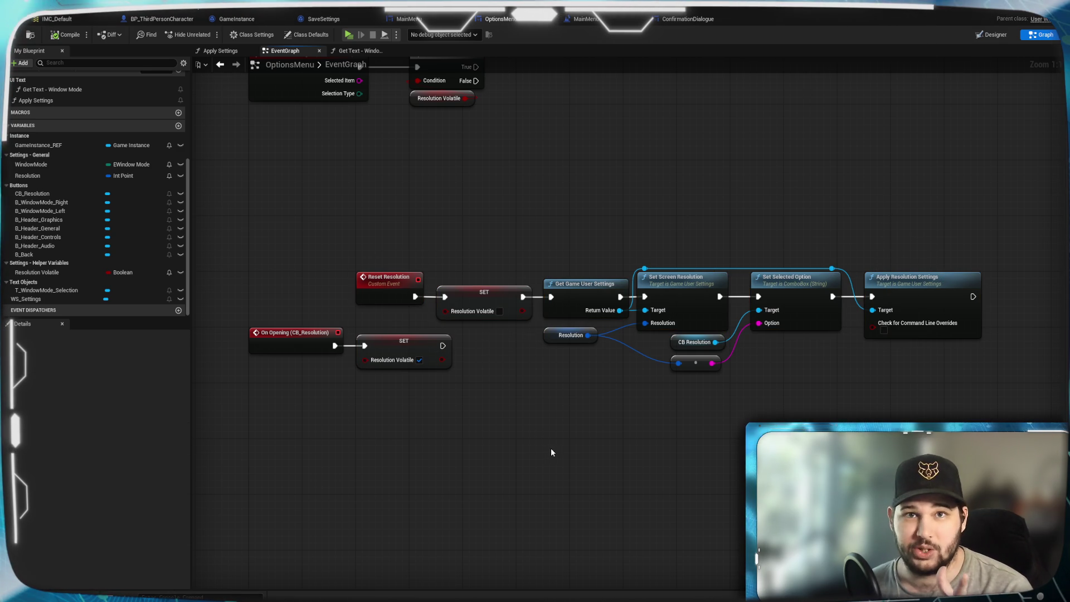
{"action": "mouse_move", "coordinate": [482, 229]}
{"action": "left_mouse_down"}
{"action": "mouse_move", "coordinate": [545, 262]}
{"action": "mouse_move", "coordinate": [589, 259]}
{"action": "mouse_move", "coordinate": [546, 260]}
{"action": "left_mouse_up"}
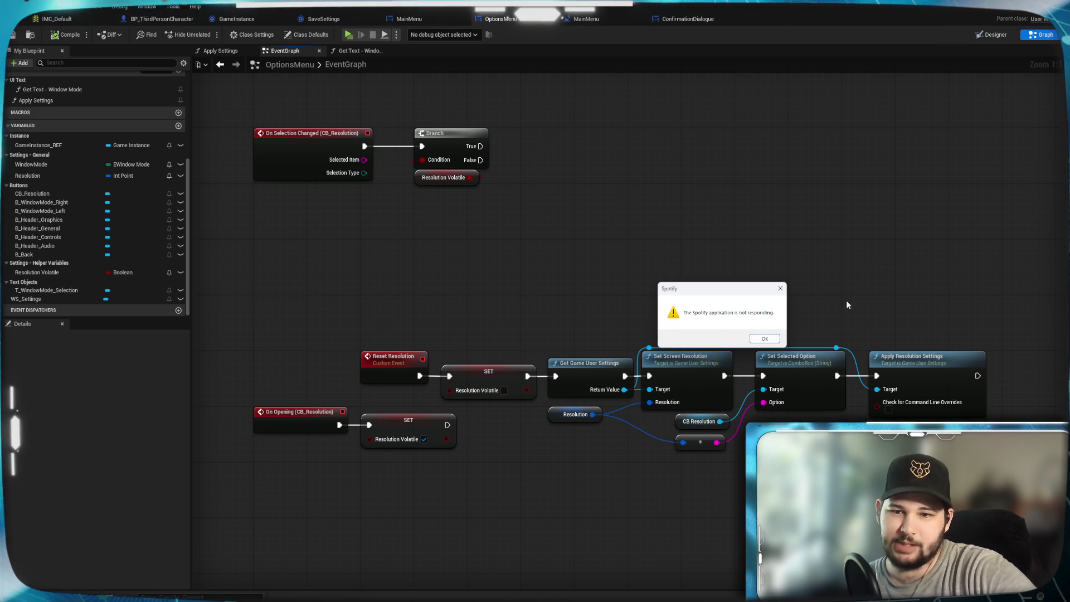
Dismiss the Spotify not-responding warning and add a new variable to OptionsMenu.
{"action": "left_click_drag", "start_coordinate": [735, 294], "coordinate": [739, 267]}
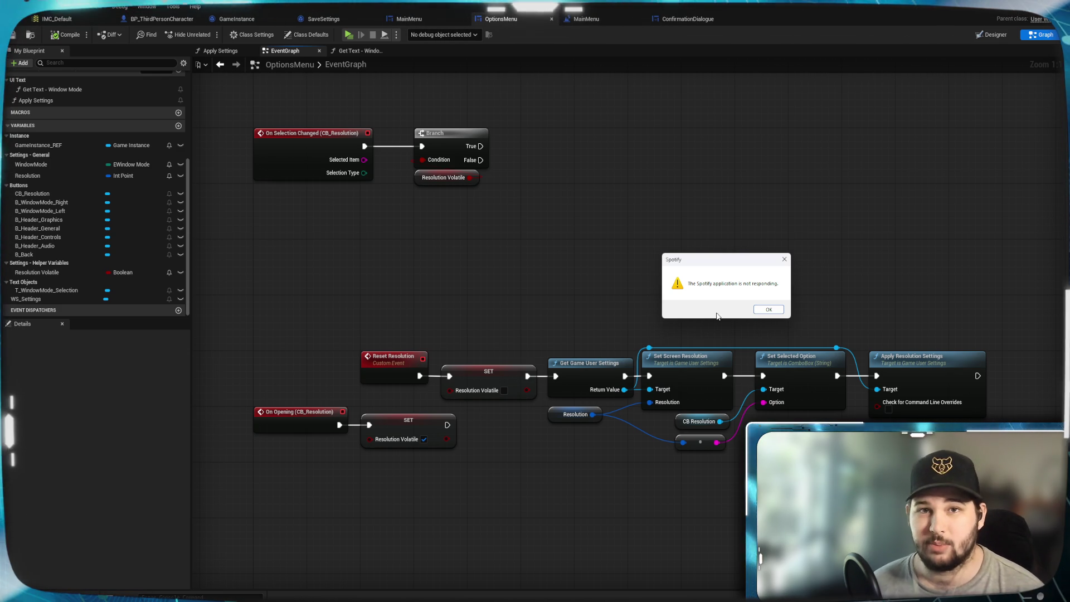
{"action": "left_click", "coordinate": [768, 310]}
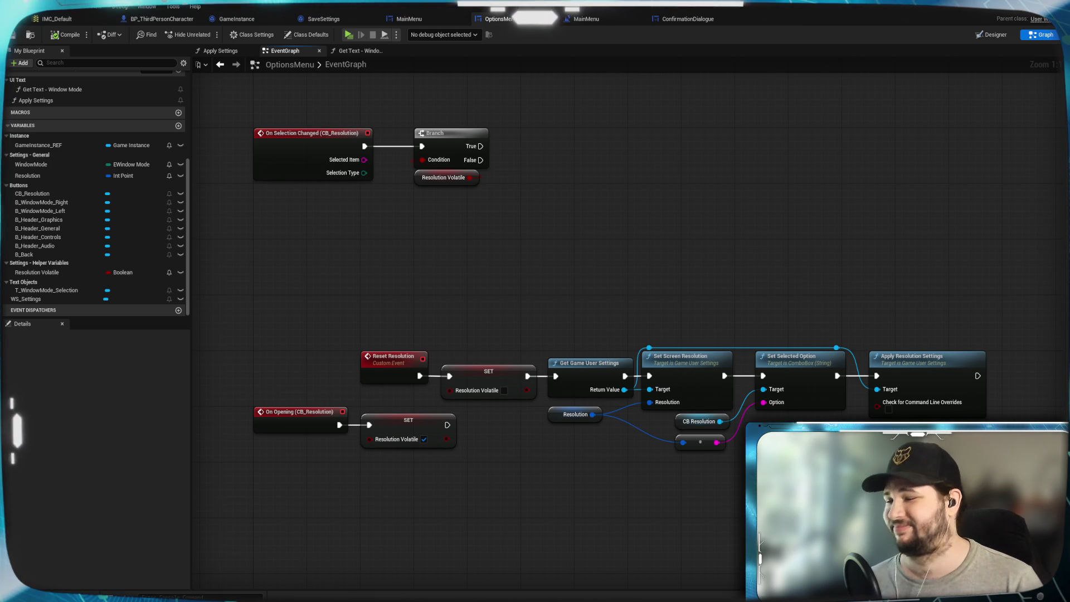
{"action": "left_click_drag", "start_coordinate": [764, 494], "coordinate": [724, 478]}
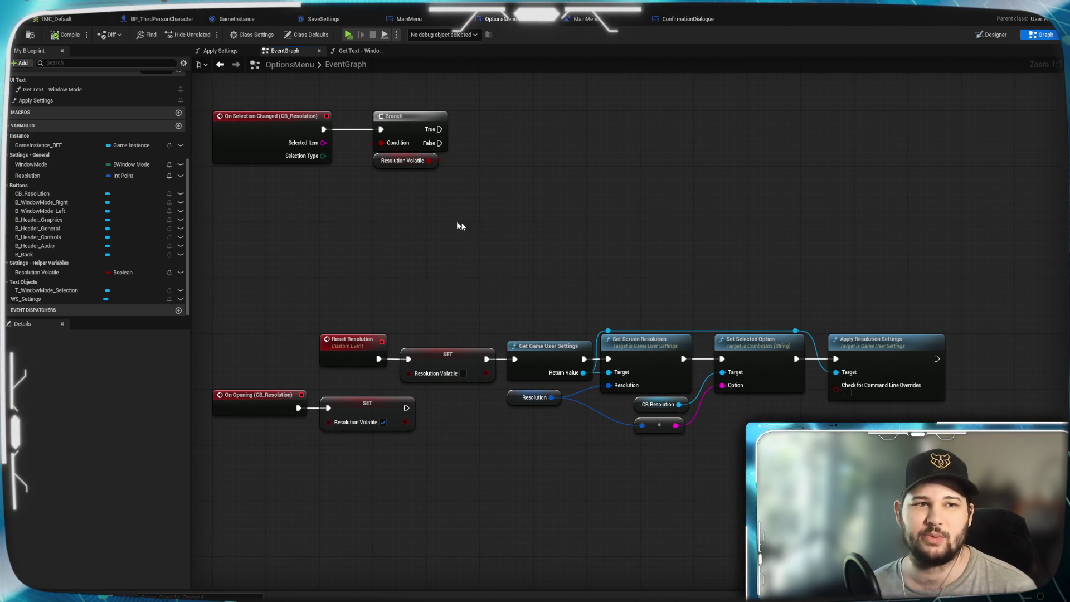
{"action": "mouse_move", "coordinate": [733, 252]}
{"action": "left_mouse_down"}
{"action": "mouse_move", "coordinate": [709, 229]}
{"action": "mouse_move", "coordinate": [764, 234]}
{"action": "mouse_move", "coordinate": [730, 341]}
{"action": "mouse_move", "coordinate": [761, 293]}
{"action": "left_mouse_up"}
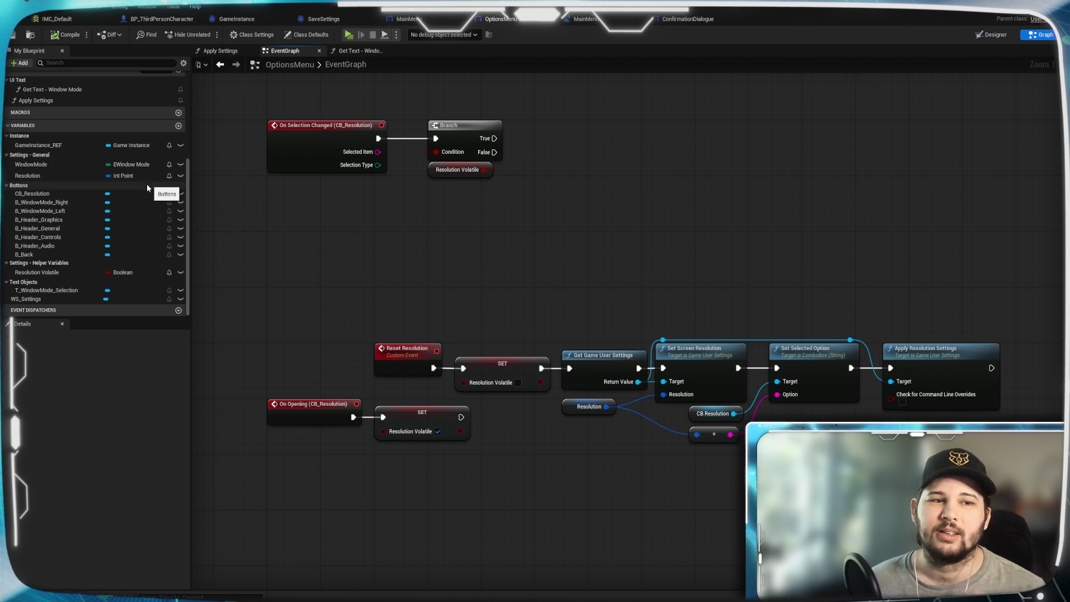
{"action": "left_click", "coordinate": [178, 126]}
{"action": "type", "text": "Resolution_Inde"}
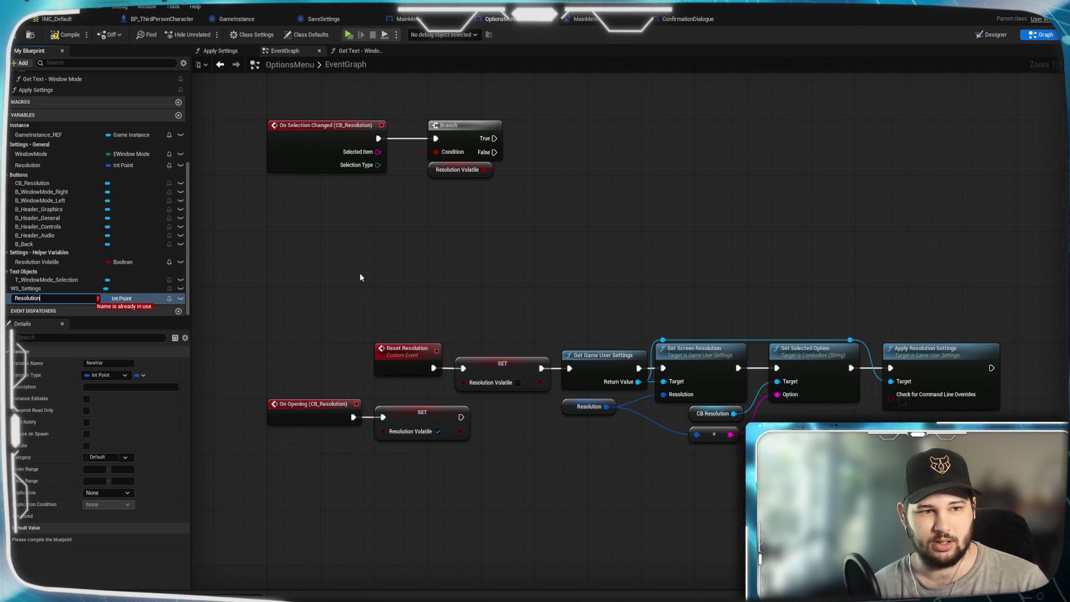
Name the new variable Resolution_Index and make it an Integer.
{"action": "type", "text": "x"}
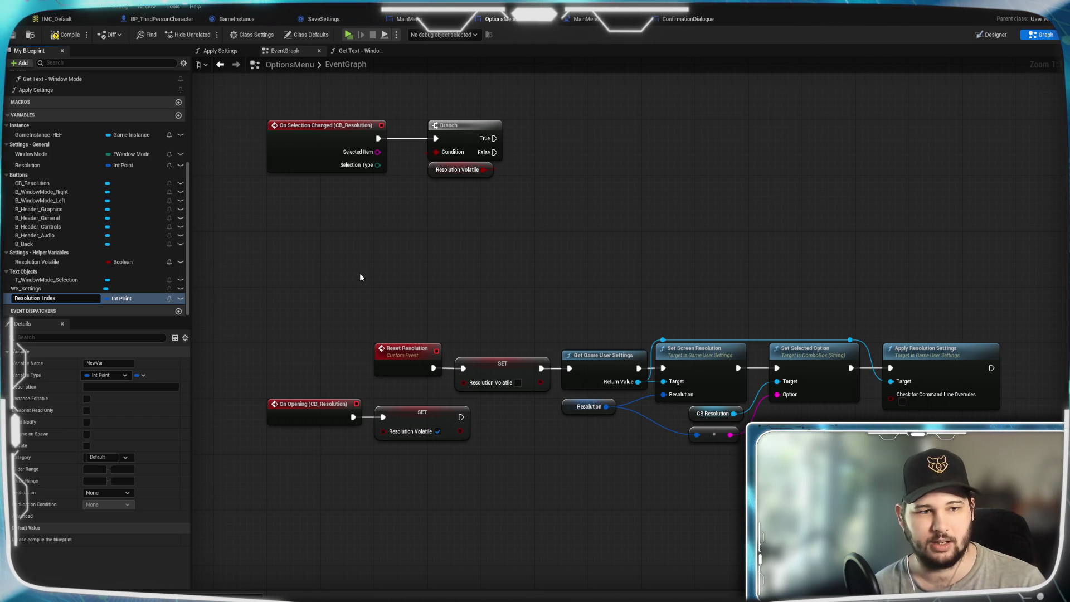
{"action": "key", "text": "Return"}
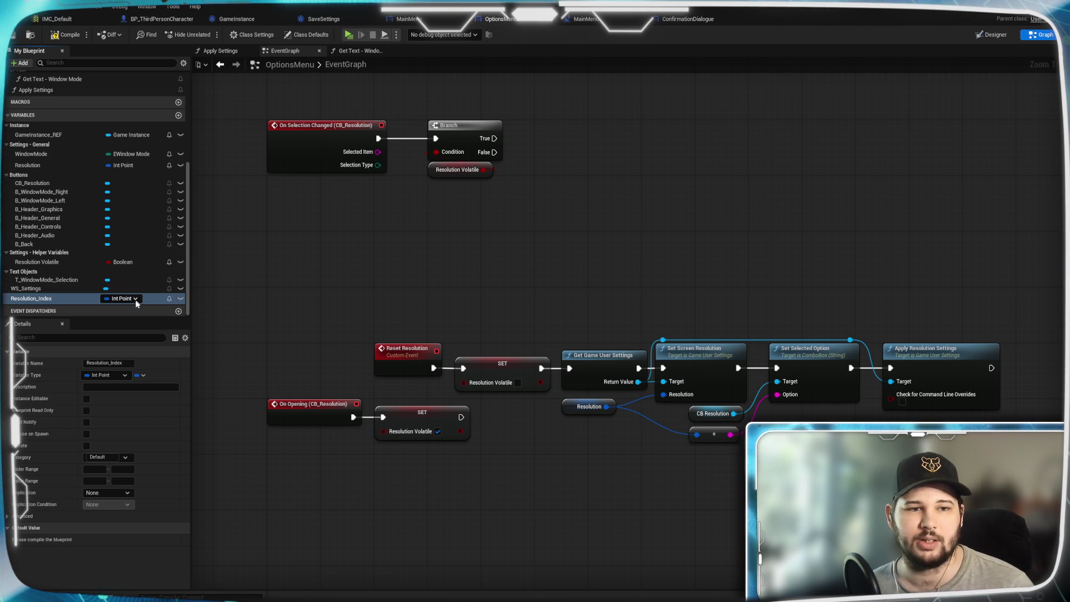
{"action": "left_click", "coordinate": [133, 299]}
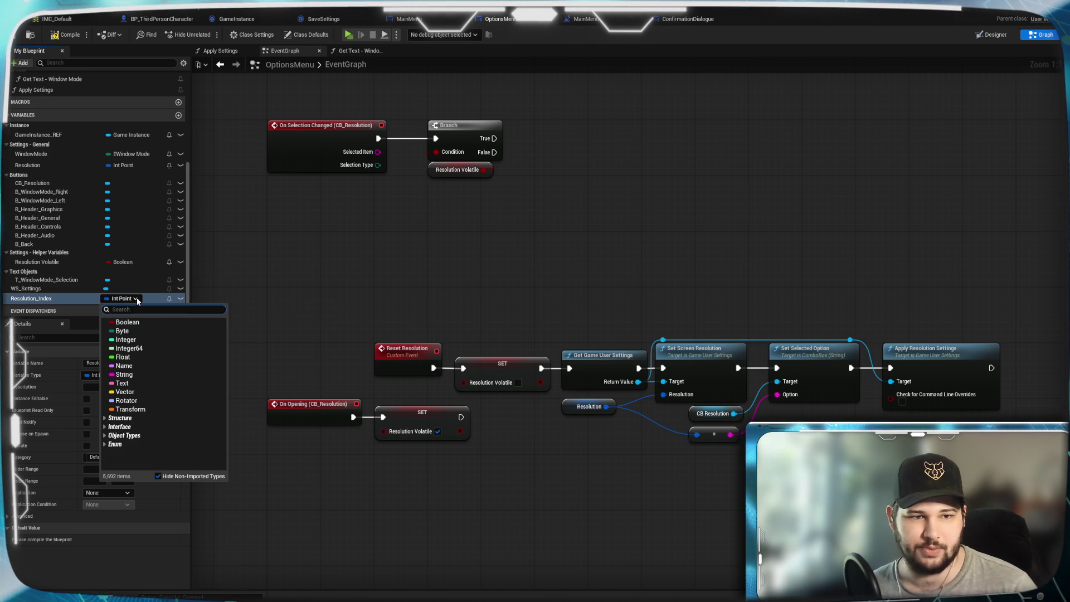
{"action": "left_click", "coordinate": [134, 340]}
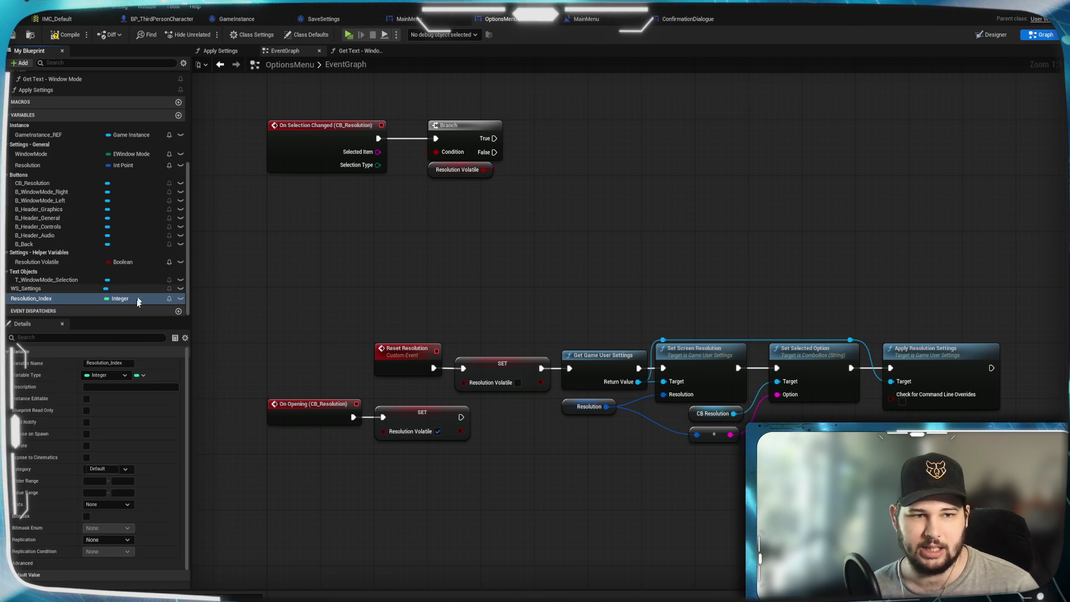
Add a Resolutions variable as an Int Point array and compile the blueprint.
{"action": "left_click", "coordinate": [178, 116]}
{"action": "type", "text": "Resolutions"}
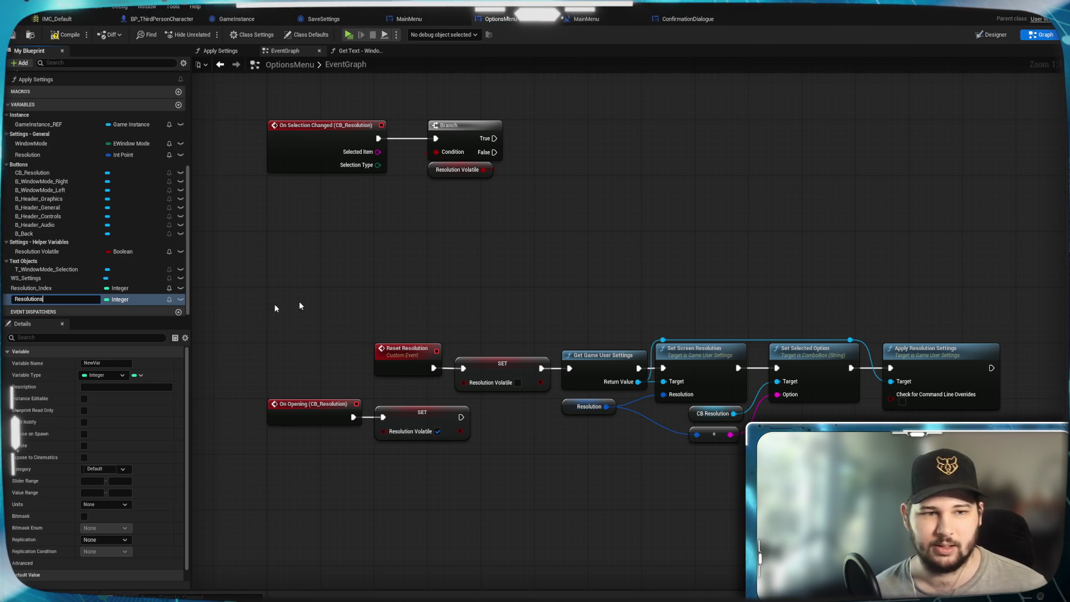
{"action": "key", "text": "Return"}
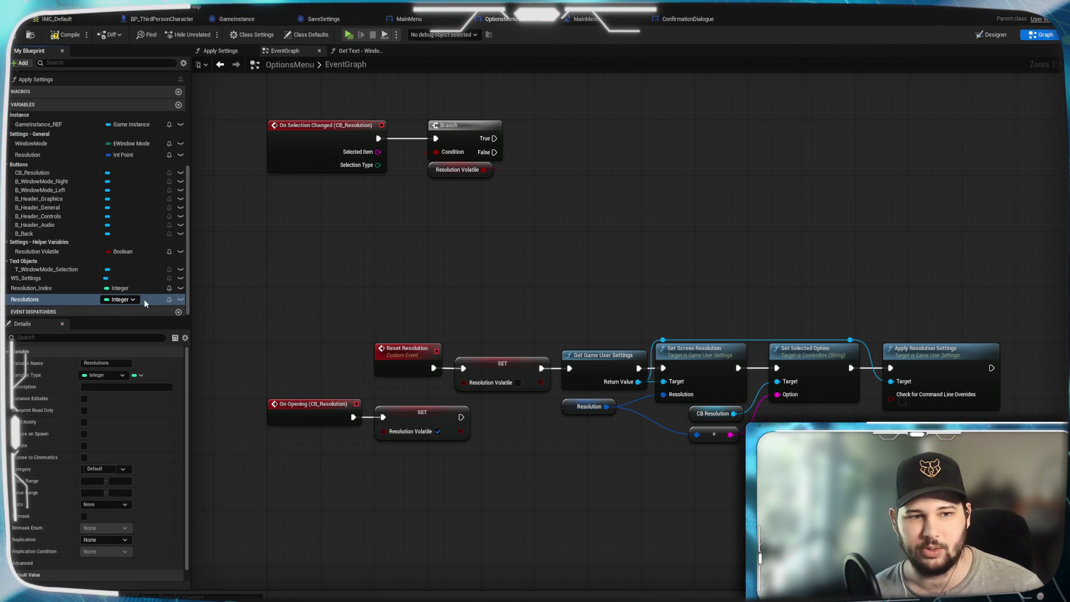
{"action": "left_click", "coordinate": [123, 299]}
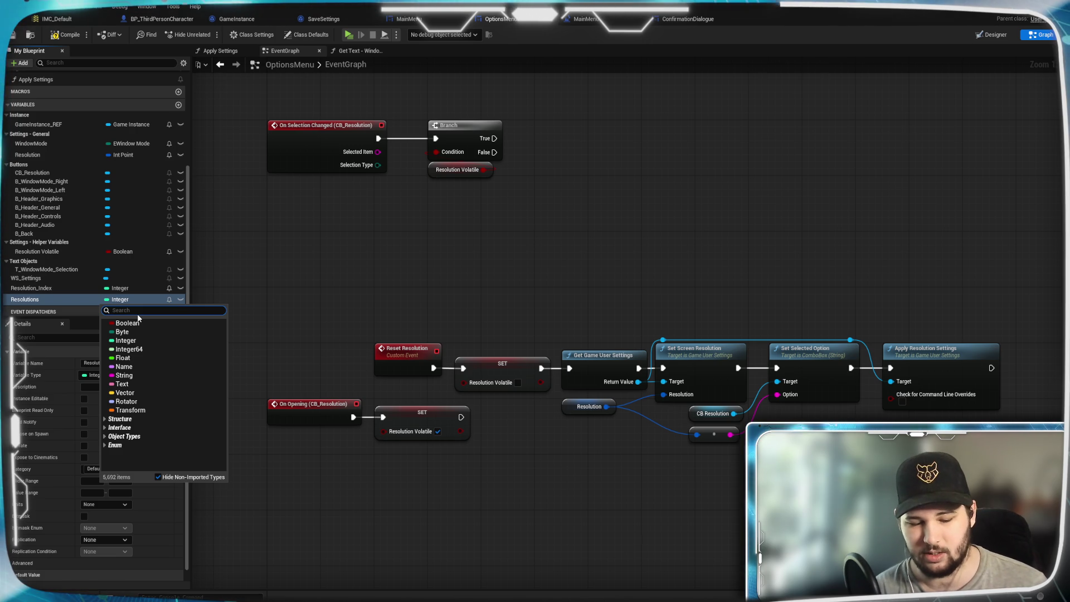
{"action": "type", "text": "int point"}
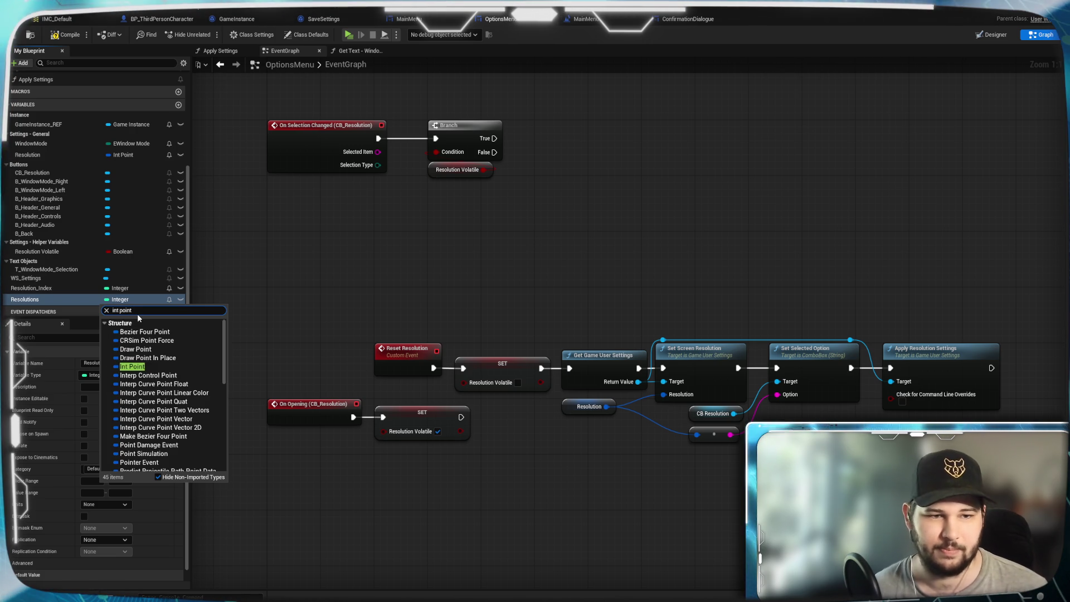
{"action": "left_click", "coordinate": [138, 368]}
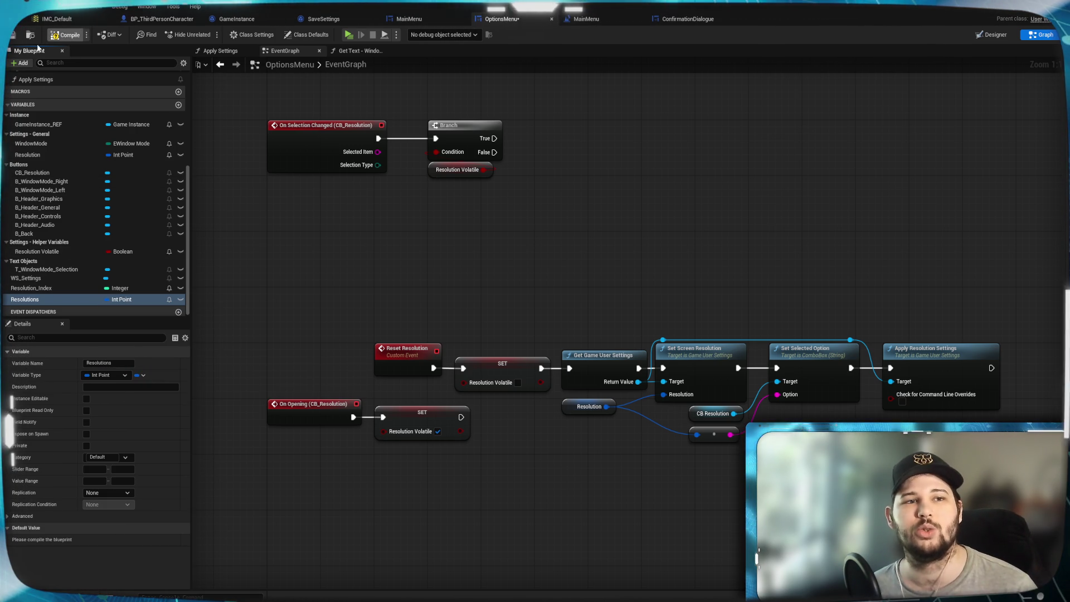
{"action": "left_click", "coordinate": [141, 378]}
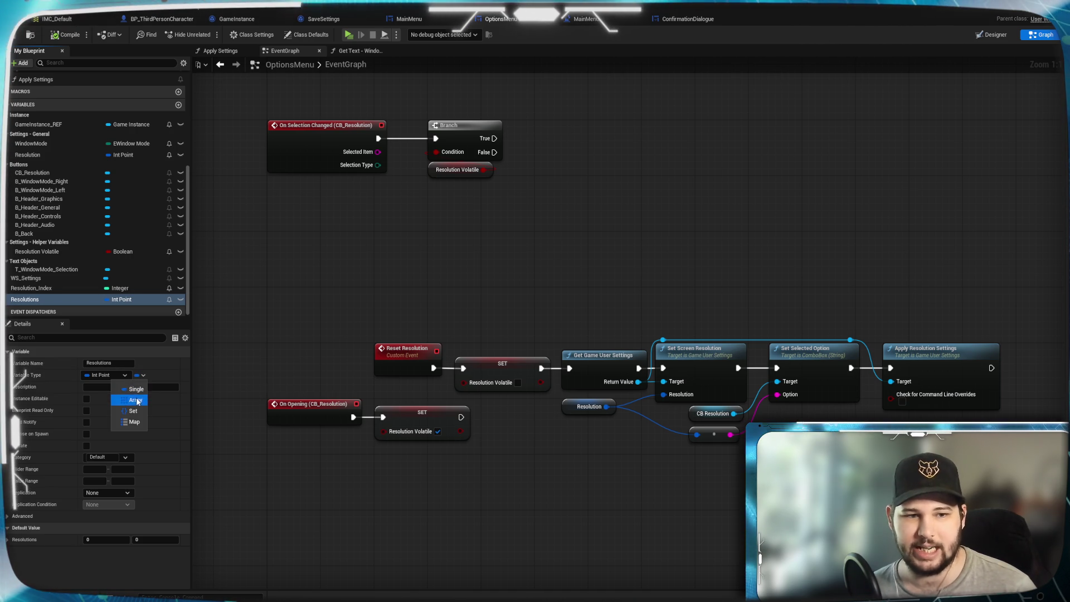
{"action": "left_click", "coordinate": [135, 396]}
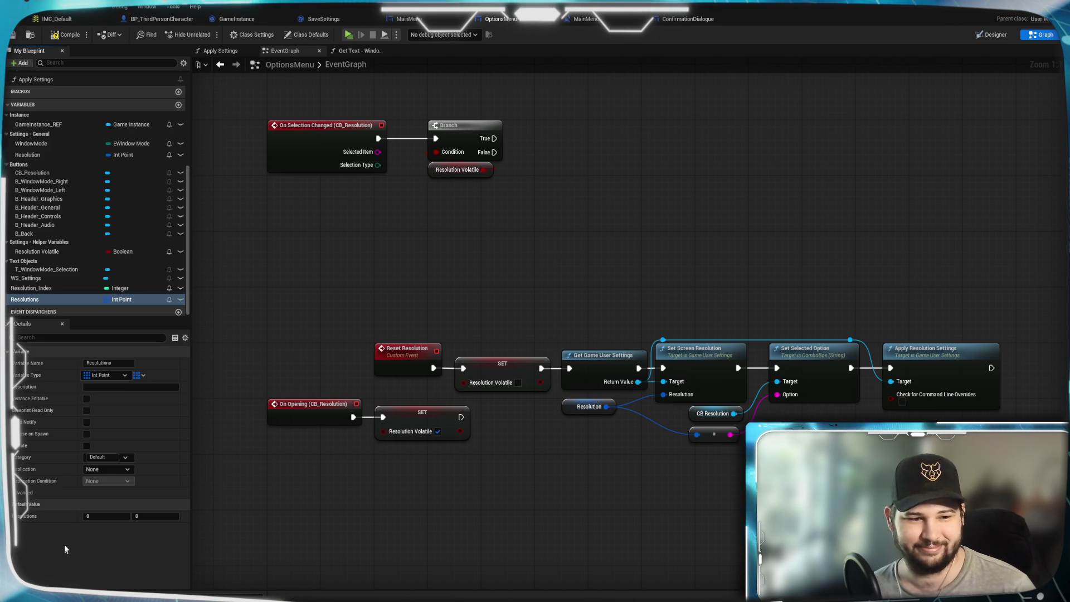
{"action": "left_click", "coordinate": [66, 35]}
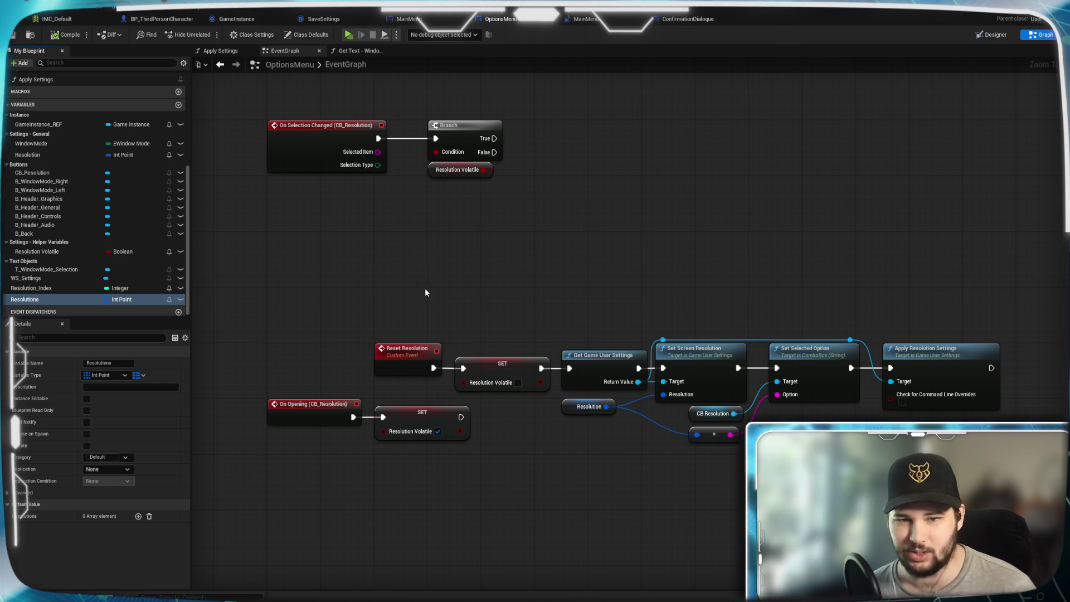
{"action": "left_click", "coordinate": [42, 289]}
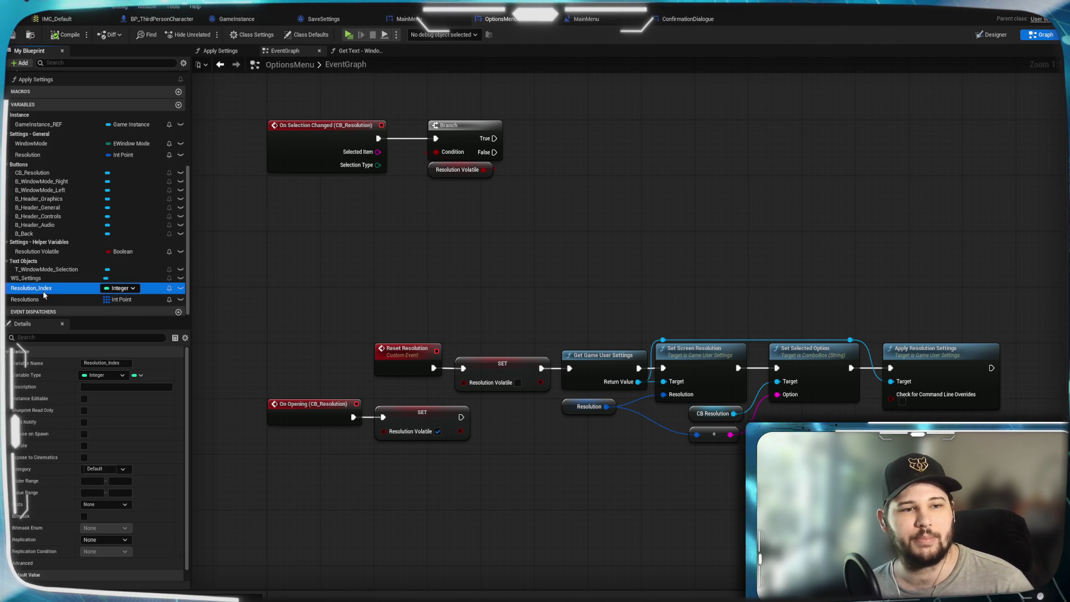
File Resolution_Index under the Settings - Helper Variables category.
{"action": "left_click", "coordinate": [124, 469]}
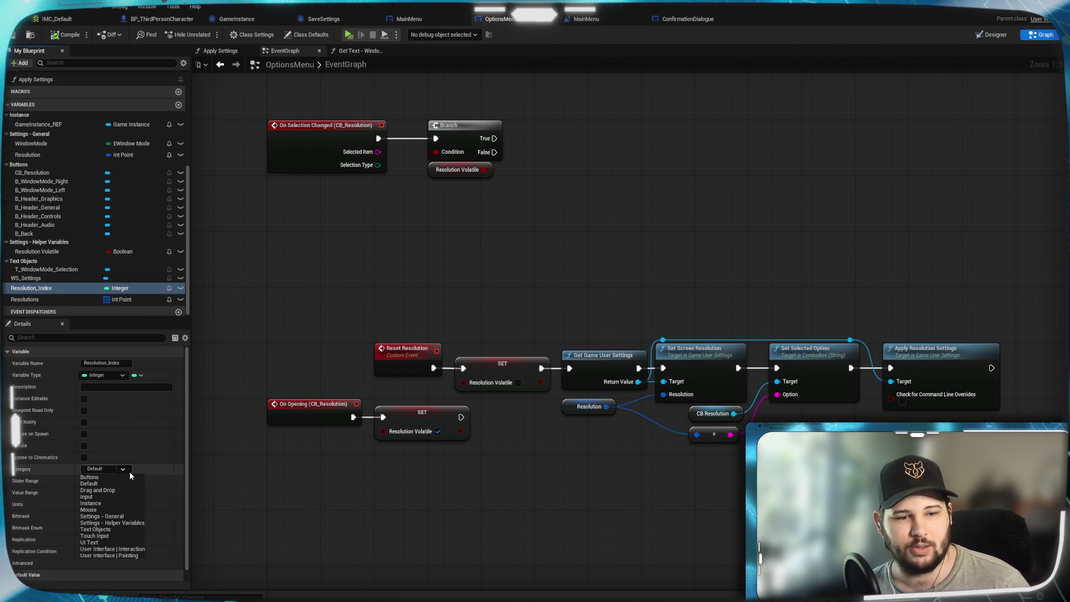
{"action": "left_click", "coordinate": [131, 522]}
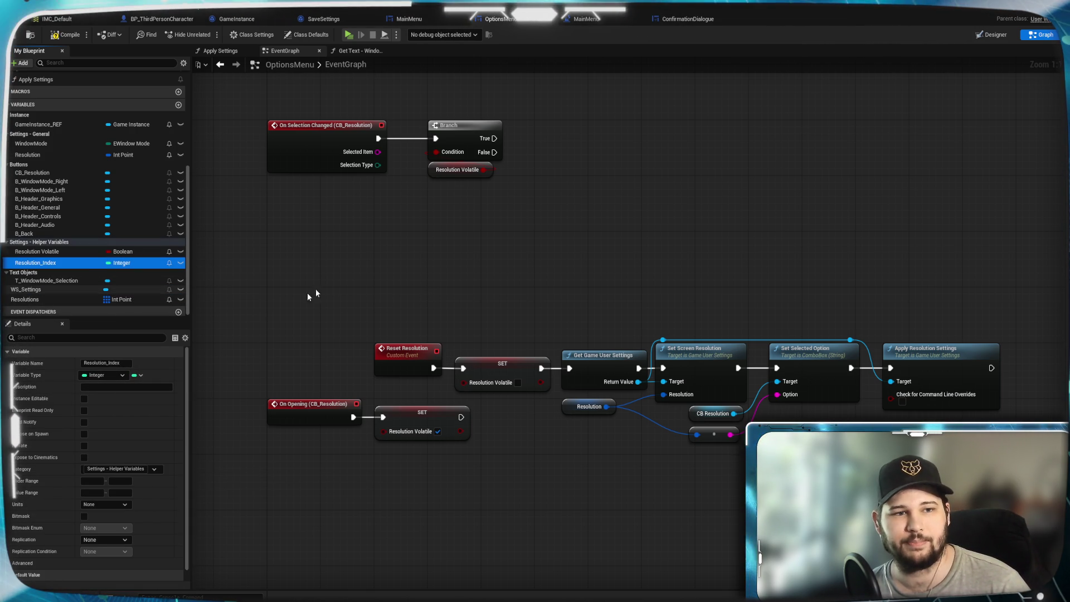
{"action": "left_click", "coordinate": [366, 260]}
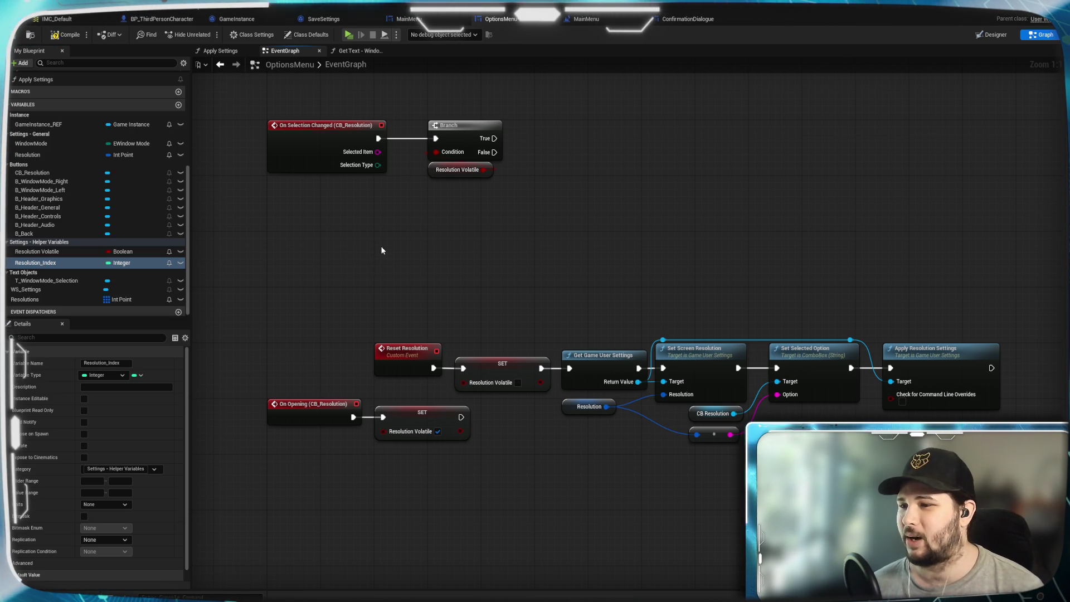
{"action": "mouse_move", "coordinate": [505, 288]}
{"action": "left_mouse_down"}
{"action": "mouse_move", "coordinate": [452, 245]}
{"action": "mouse_move", "coordinate": [552, 232]}
{"action": "mouse_move", "coordinate": [528, 260]}
{"action": "left_mouse_up"}
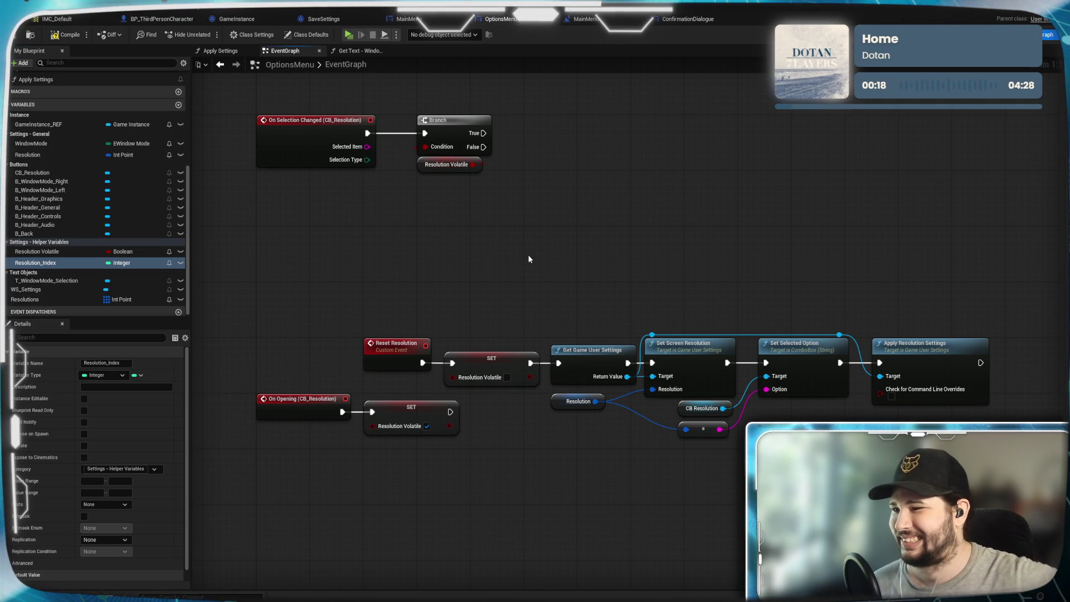
{"action": "mouse_move", "coordinate": [550, 268]}
{"action": "left_mouse_down"}
{"action": "mouse_move", "coordinate": [476, 313]}
{"action": "mouse_move", "coordinate": [564, 242]}
{"action": "mouse_move", "coordinate": [555, 243]}
{"action": "left_mouse_up"}
{"action": "left_click_drag", "start_coordinate": [535, 464], "coordinate": [496, 438]}
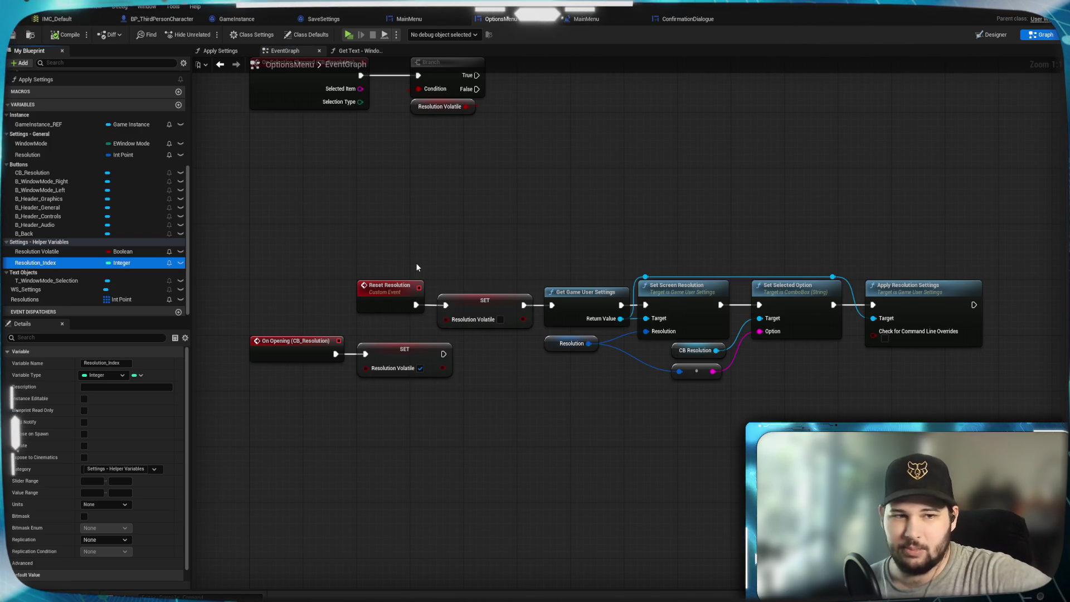
Add a custom event named Set Resolution above Reset Resolution.
{"action": "right_click", "coordinate": [470, 217]}
{"action": "left_click", "coordinate": [363, 214]}
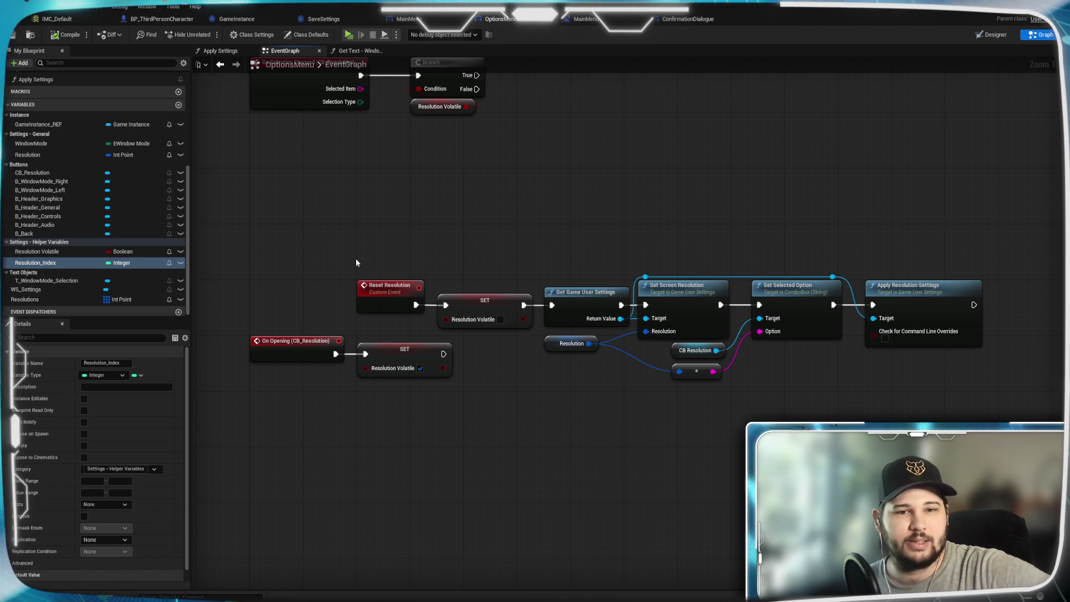
{"action": "right_click", "coordinate": [369, 234]}
{"action": "type", "text": "custom"}
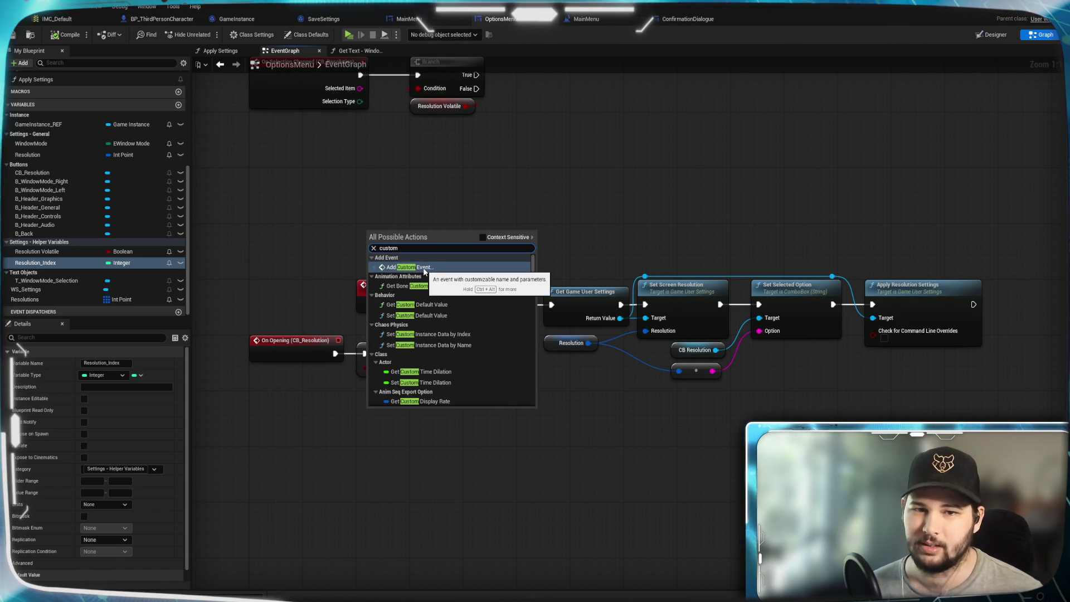
{"action": "left_click", "coordinate": [410, 266]}
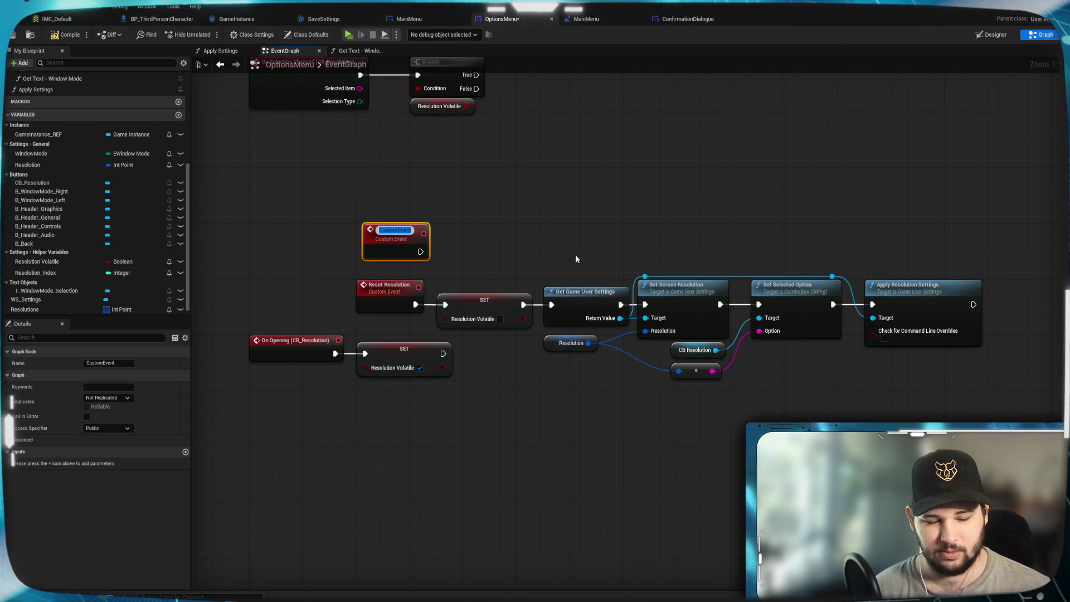
{"action": "type", "text": "Set Resol"}
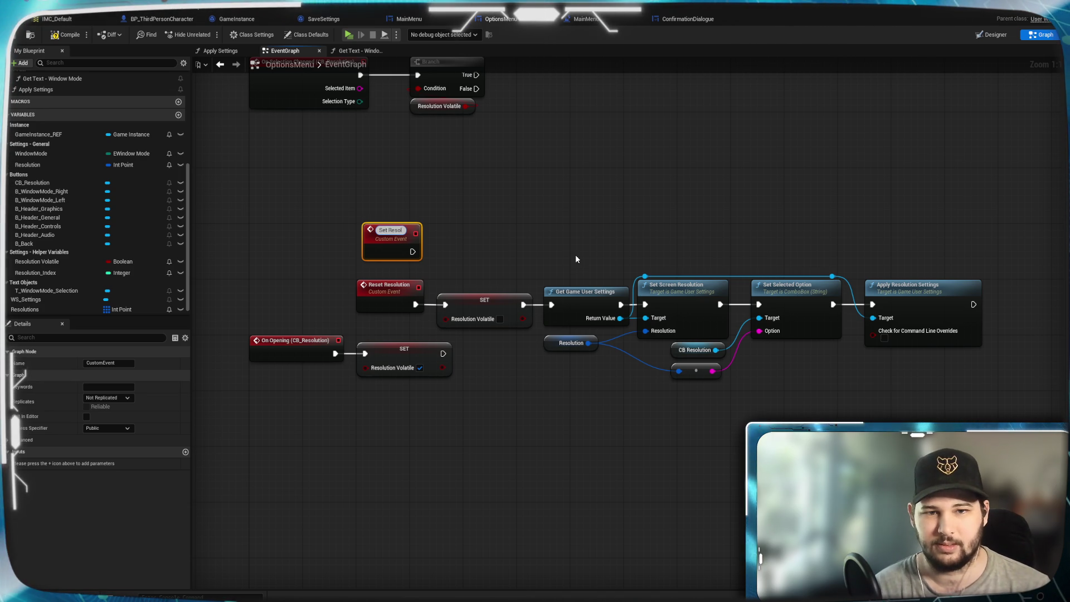
{"action": "type", "text": "ution"}
{"action": "key", "text": "Return"}
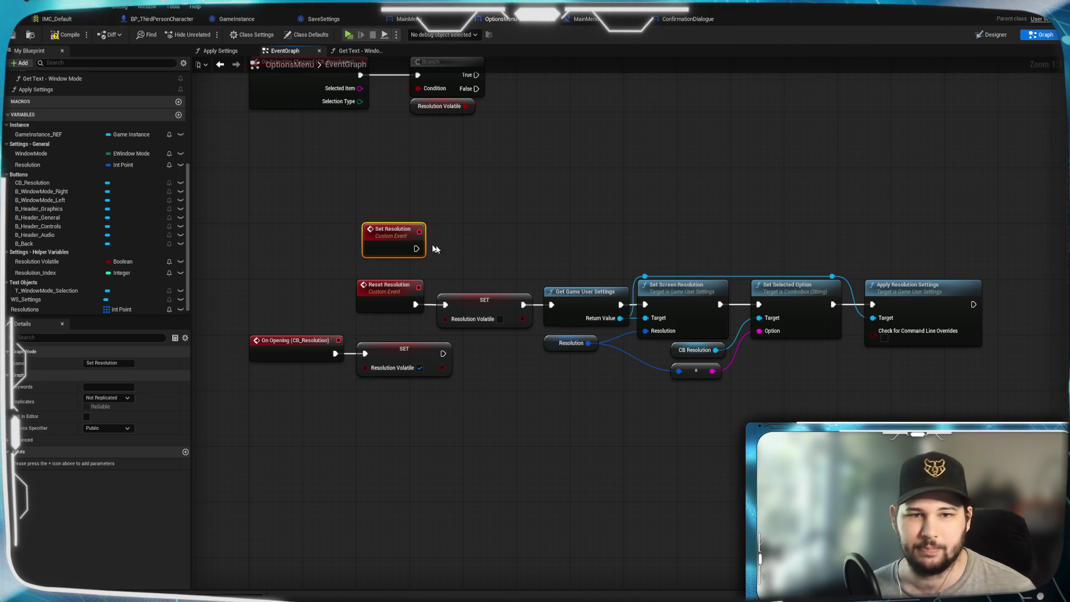
{"action": "left_click", "coordinate": [469, 298]}
Copy the SET Resolution Volatile node and paste it beside the new event.
{"action": "left_click", "coordinate": [465, 238]}
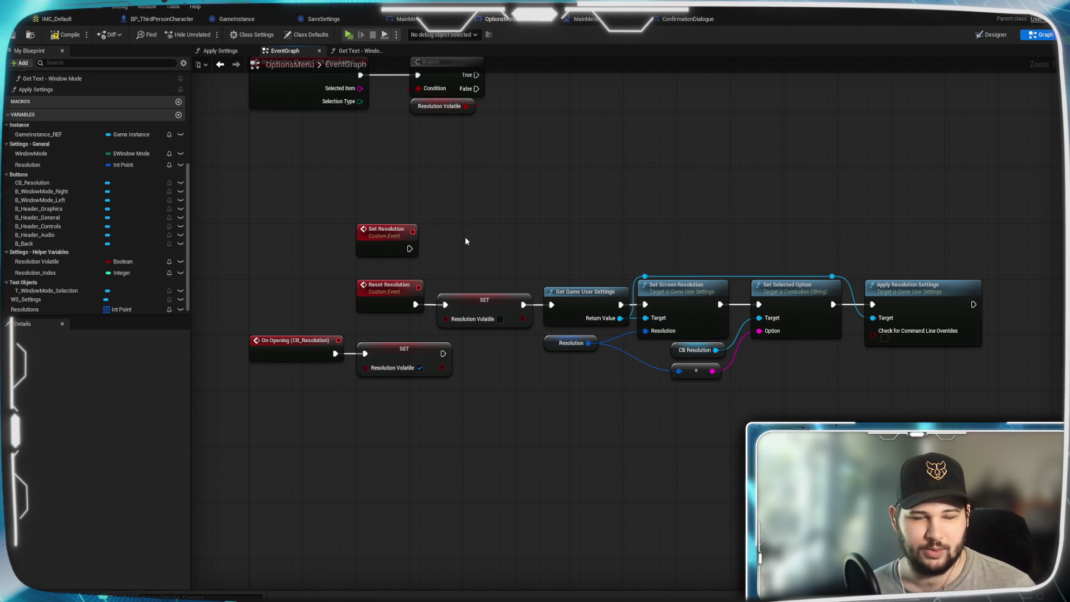
{"action": "left_click", "coordinate": [474, 304]}
{"action": "key", "text": "ctrl+c"}
{"action": "key", "text": "ctrl+v"}
Wire Set Resolution into the copied SET node and chain a SET Resolution Index after it.
{"action": "mouse_move", "coordinate": [409, 249]}
{"action": "left_mouse_down"}
{"action": "mouse_move", "coordinate": [482, 242]}
{"action": "mouse_move", "coordinate": [473, 242]}
{"action": "mouse_move", "coordinate": [497, 238]}
{"action": "mouse_move", "coordinate": [493, 231]}
{"action": "mouse_move", "coordinate": [490, 251]}
{"action": "left_mouse_up"}
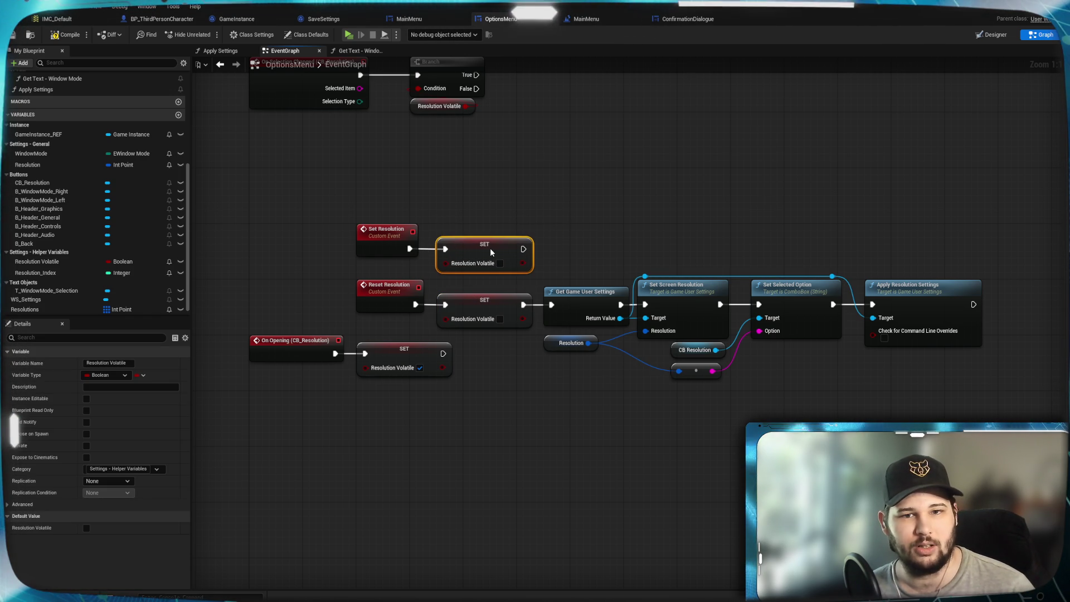
{"action": "left_click", "coordinate": [587, 221]}
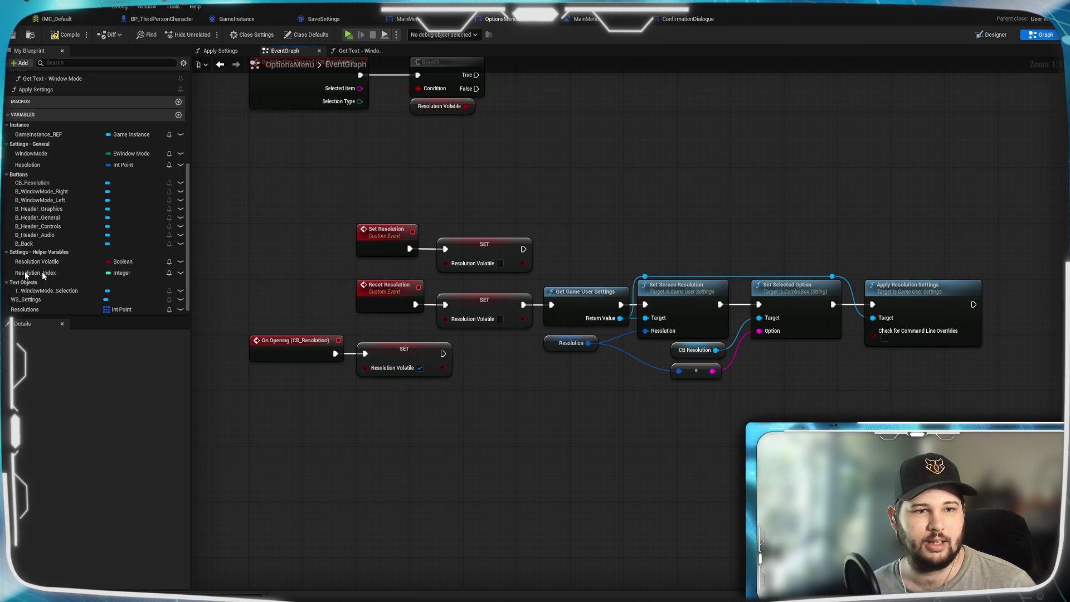
{"action": "mouse_move", "coordinate": [35, 272]}
{"action": "left_mouse_down"}
{"action": "mouse_move", "coordinate": [671, 223]}
{"action": "mouse_move", "coordinate": [664, 234]}
{"action": "left_mouse_up"}
{"action": "left_click", "coordinate": [684, 224]}
{"action": "left_click", "coordinate": [557, 240]}
{"action": "mouse_move", "coordinate": [524, 249]}
{"action": "left_mouse_down"}
{"action": "mouse_move", "coordinate": [582, 230]}
{"action": "mouse_move", "coordinate": [646, 228]}
{"action": "left_mouse_up"}
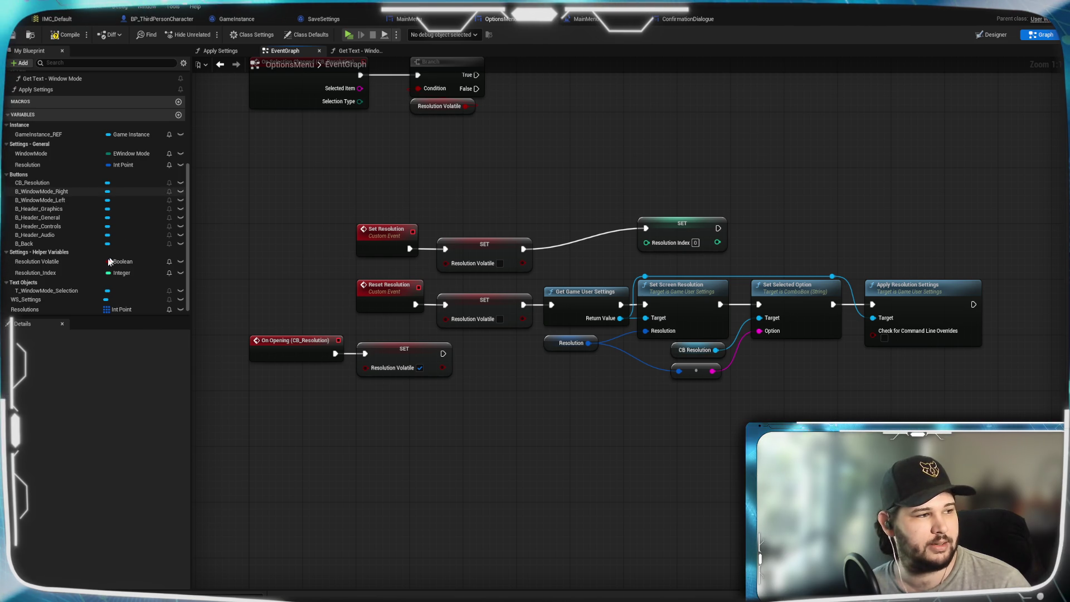
Place a SET node for the Resolution variable to the right.
{"action": "scroll", "coordinate": [62, 225], "scroll_direction": "up", "scroll_amount": 2}
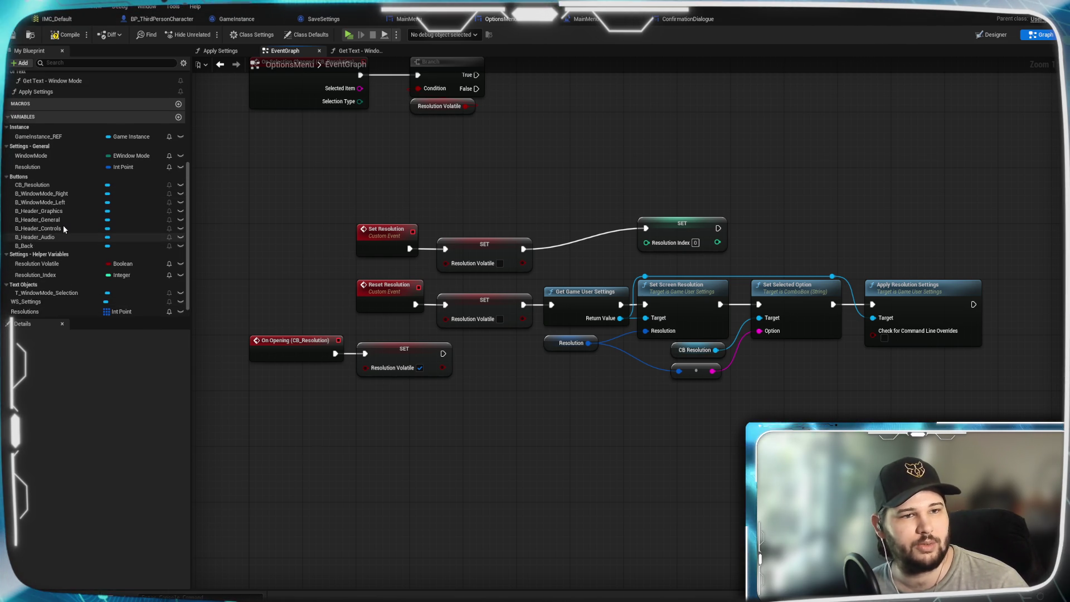
{"action": "mouse_move", "coordinate": [27, 181]}
{"action": "left_mouse_down"}
{"action": "mouse_move", "coordinate": [769, 239]}
{"action": "mouse_move", "coordinate": [762, 234]}
{"action": "mouse_move", "coordinate": [786, 248]}
{"action": "mouse_move", "coordinate": [747, 229]}
{"action": "mouse_move", "coordinate": [760, 230]}
{"action": "left_mouse_up"}
{"action": "left_click", "coordinate": [741, 275]}
Connect SET Resolution Index to SET Resolution and add an Apply Settings node after it.
{"action": "left_click", "coordinate": [804, 177]}
{"action": "mouse_move", "coordinate": [844, 167]}
{"action": "left_mouse_down"}
{"action": "mouse_move", "coordinate": [786, 210]}
{"action": "mouse_move", "coordinate": [746, 216]}
{"action": "left_mouse_up"}
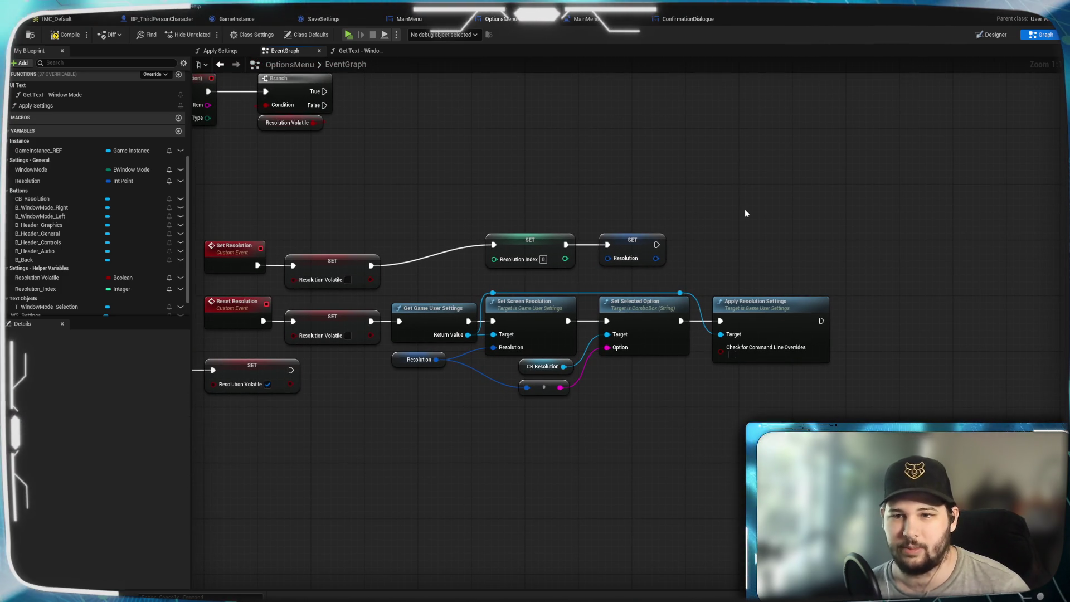
{"action": "mouse_move", "coordinate": [657, 244]}
{"action": "left_mouse_down"}
{"action": "mouse_move", "coordinate": [661, 254]}
{"action": "mouse_move", "coordinate": [711, 195]}
{"action": "left_mouse_up"}
{"action": "left_click_drag", "start_coordinate": [772, 259], "coordinate": [770, 261]}
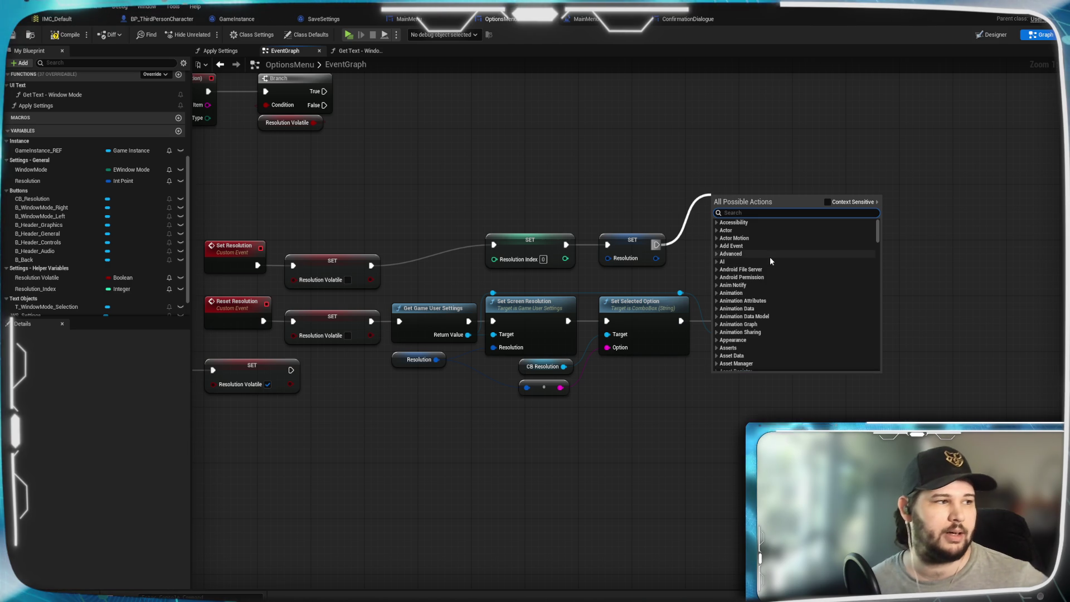
{"action": "type", "text": "Apply"}
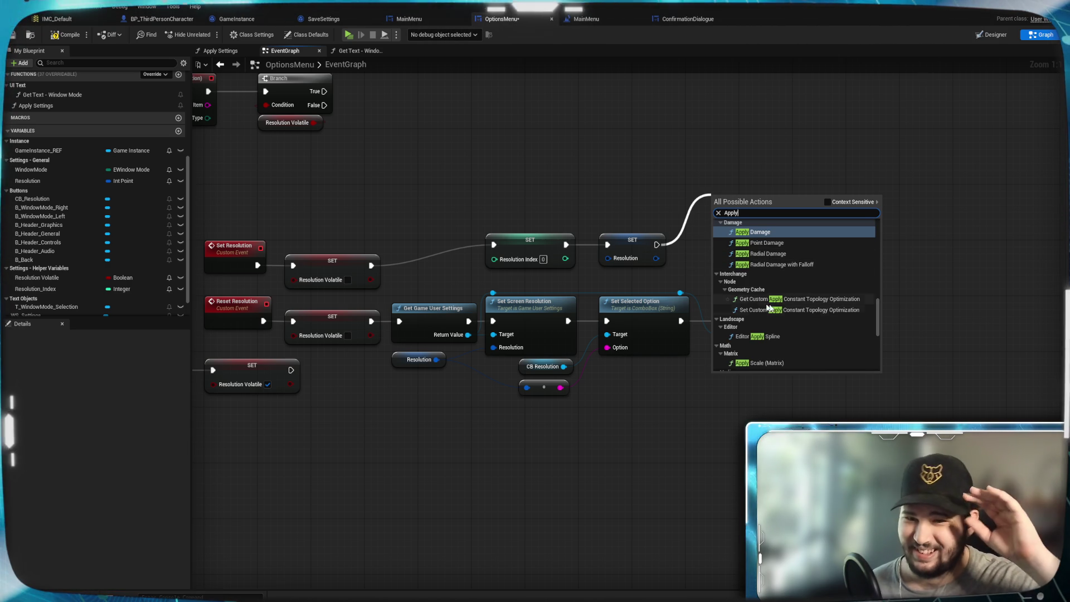
{"action": "type", "text": " Settings"}
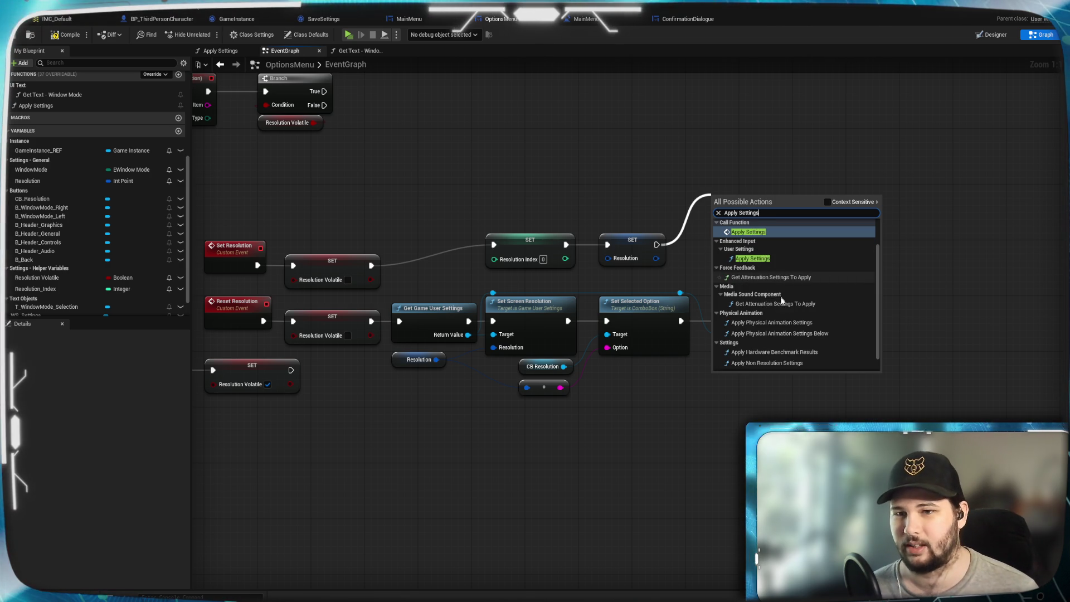
{"action": "scroll", "coordinate": [779, 317], "scroll_direction": "down", "scroll_amount": 2}
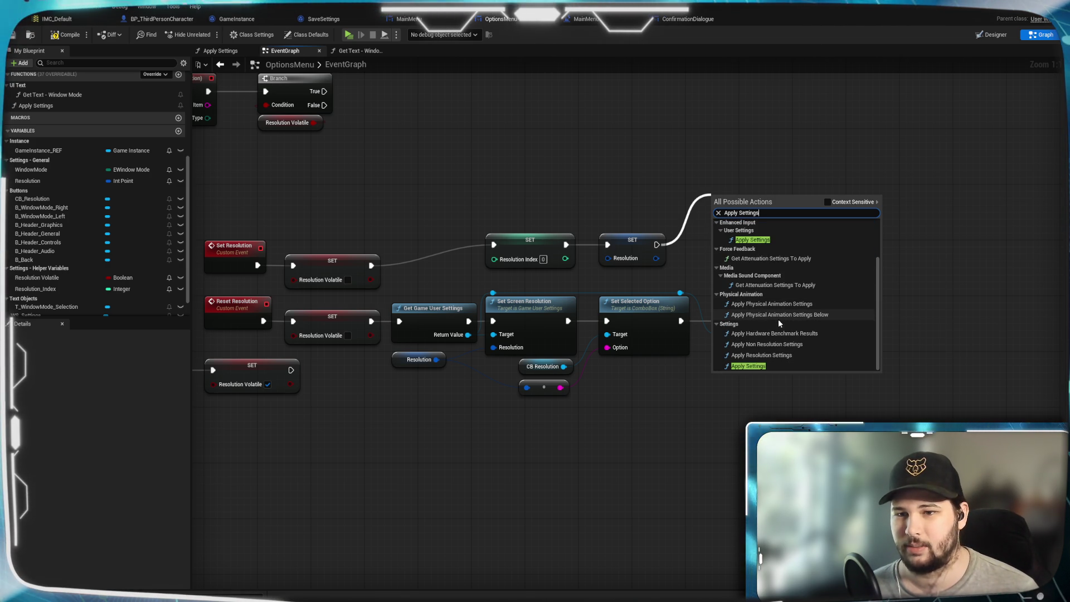
{"action": "left_click", "coordinate": [761, 365]}
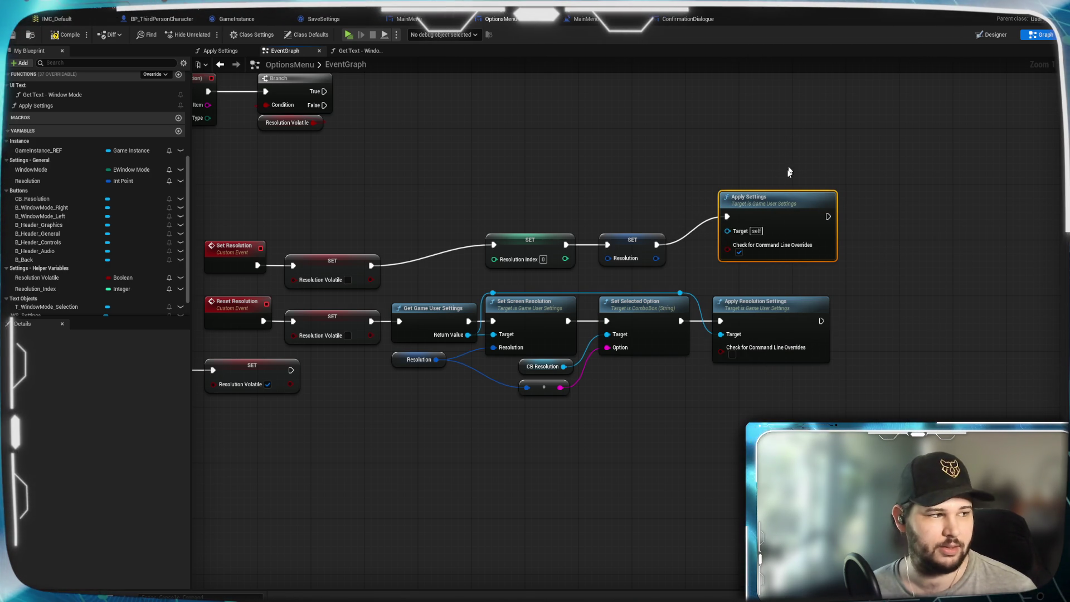
{"action": "left_click_drag", "start_coordinate": [774, 216], "coordinate": [770, 249]}
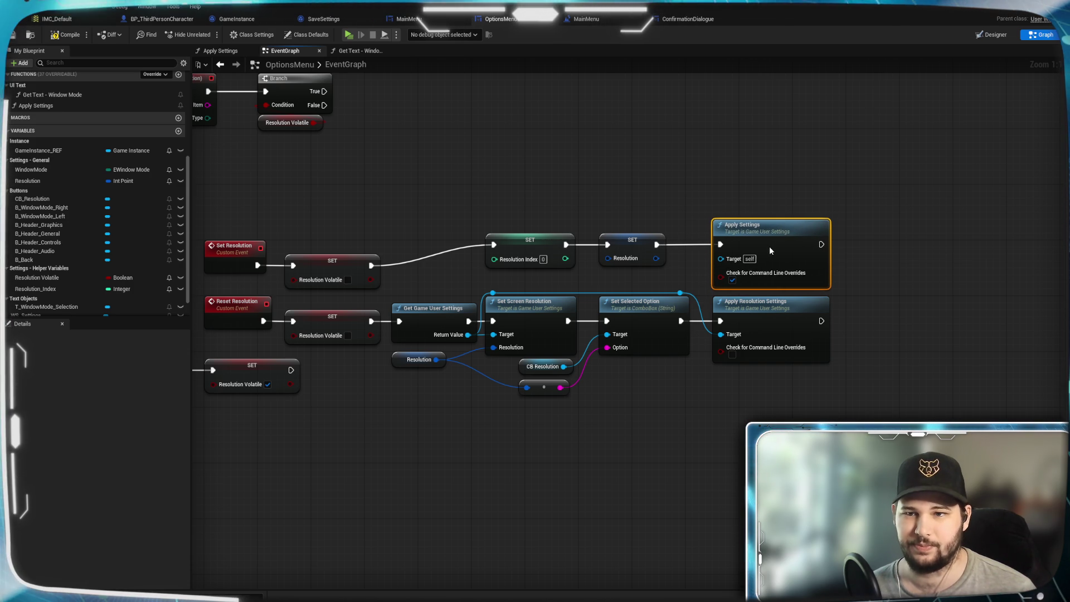
{"action": "left_click", "coordinate": [638, 161]}
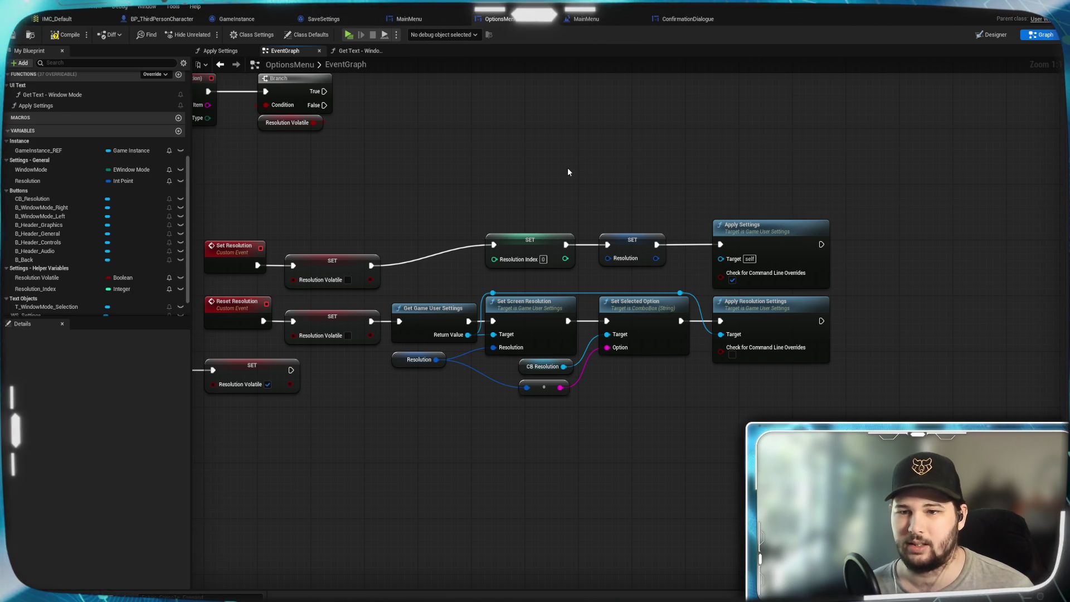
{"action": "left_click_drag", "start_coordinate": [567, 167], "coordinate": [674, 189]}
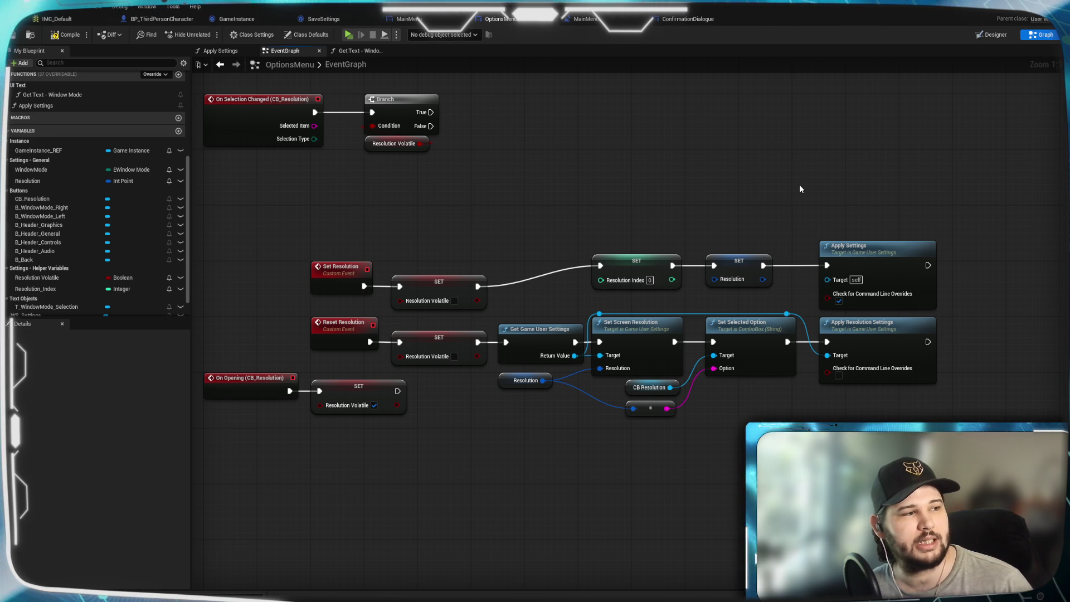
Compile OptionsMenu and inspect the graph around the Apply Settings error.
{"action": "left_click_drag", "start_coordinate": [621, 181], "coordinate": [733, 215]}
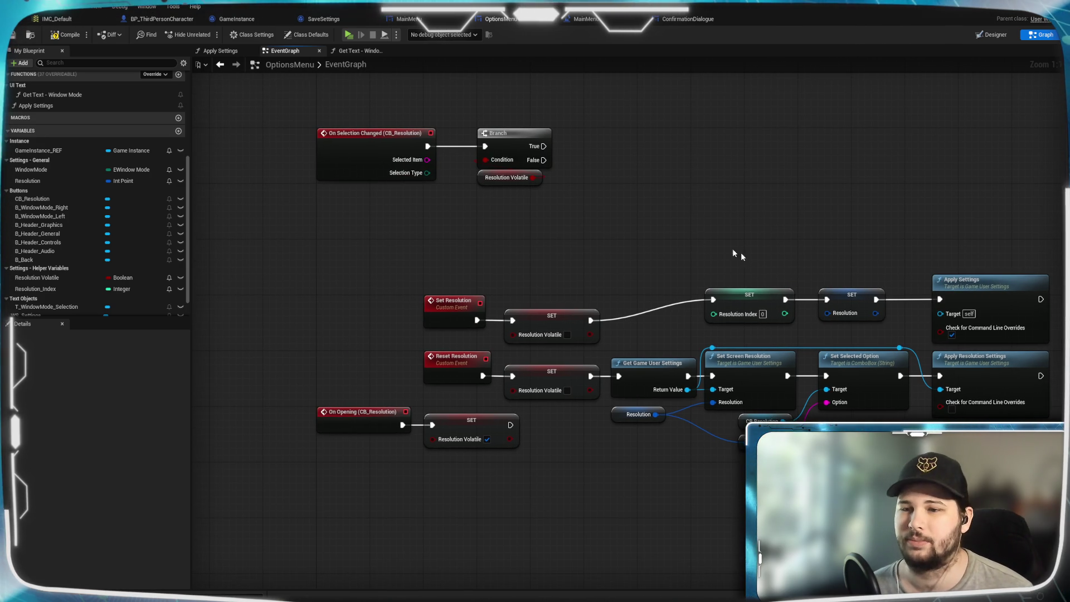
{"action": "left_click", "coordinate": [52, 37]}
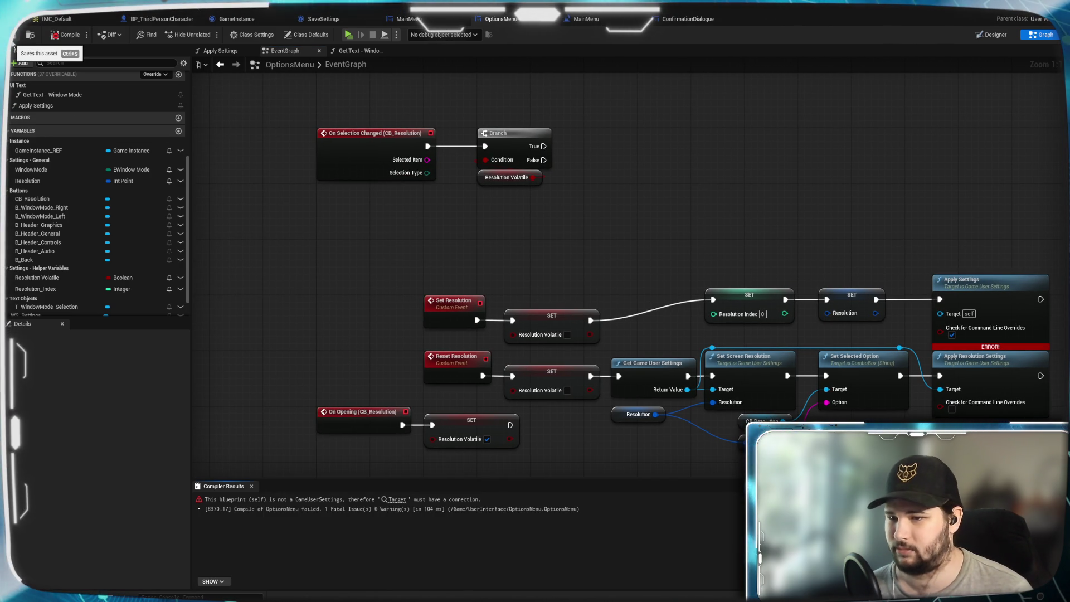
{"action": "mouse_move", "coordinate": [683, 177]}
{"action": "left_mouse_down"}
{"action": "mouse_move", "coordinate": [621, 242]}
{"action": "mouse_move", "coordinate": [586, 166]}
{"action": "mouse_move", "coordinate": [626, 244]}
{"action": "mouse_move", "coordinate": [658, 206]}
{"action": "mouse_move", "coordinate": [632, 196]}
{"action": "left_mouse_up"}
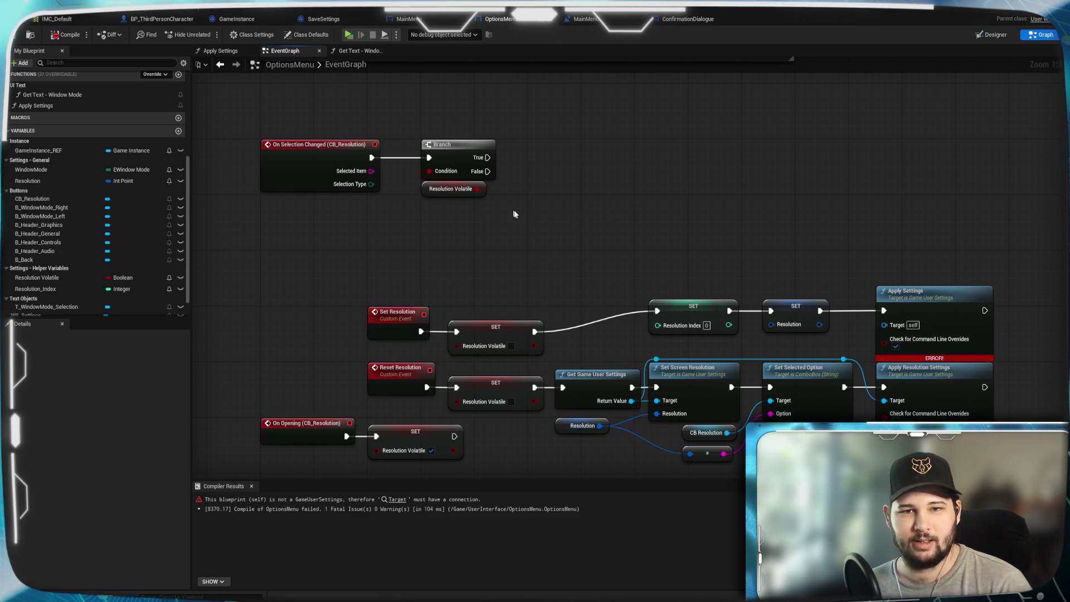
{"action": "right_click", "coordinate": [628, 227]}
{"action": "left_click", "coordinate": [561, 219]}
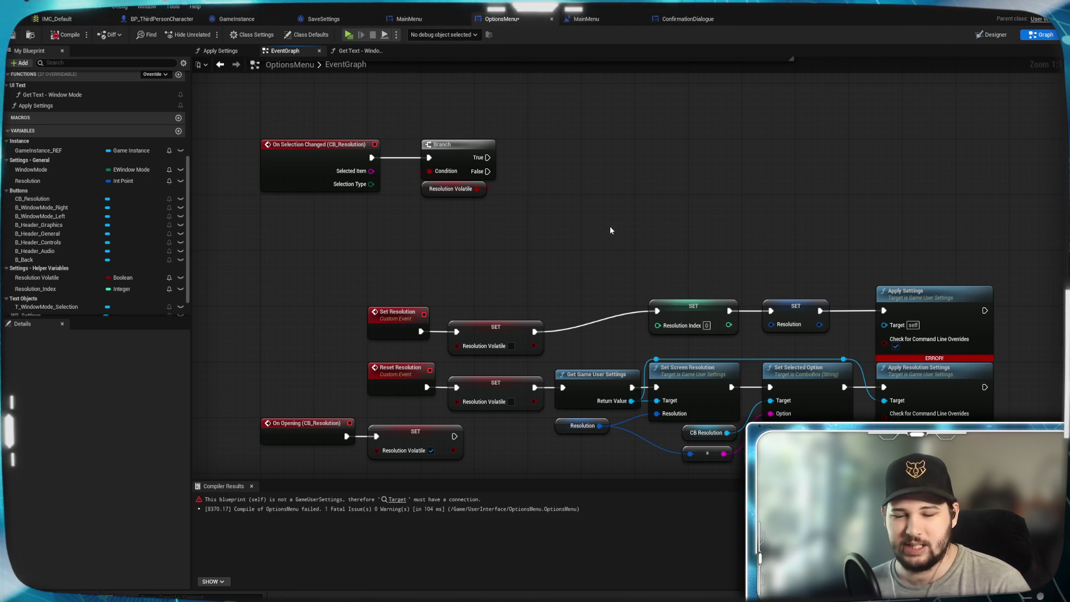
{"action": "left_click_drag", "start_coordinate": [763, 242], "coordinate": [669, 255]}
{"action": "left_click_drag", "start_coordinate": [386, 237], "coordinate": [490, 227]}
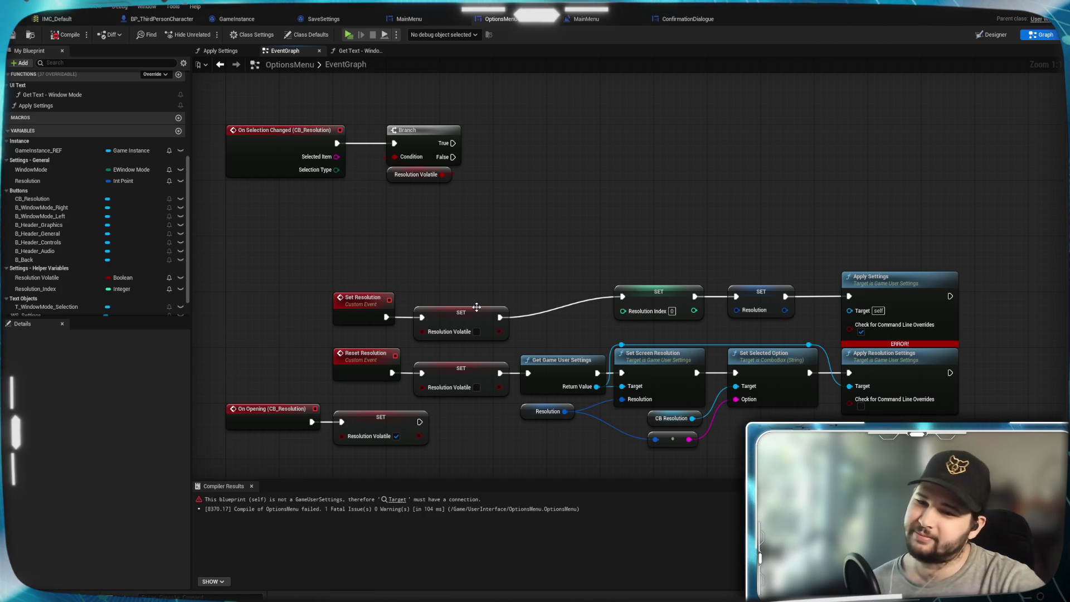
{"action": "mouse_move", "coordinate": [634, 226]}
{"action": "left_mouse_down"}
{"action": "mouse_move", "coordinate": [680, 217]}
{"action": "mouse_move", "coordinate": [685, 225]}
{"action": "mouse_move", "coordinate": [621, 256]}
{"action": "mouse_move", "coordinate": [650, 163]}
{"action": "mouse_move", "coordinate": [701, 212]}
{"action": "mouse_move", "coordinate": [671, 195]}
{"action": "mouse_move", "coordinate": [678, 231]}
{"action": "mouse_move", "coordinate": [667, 219]}
{"action": "left_mouse_up"}
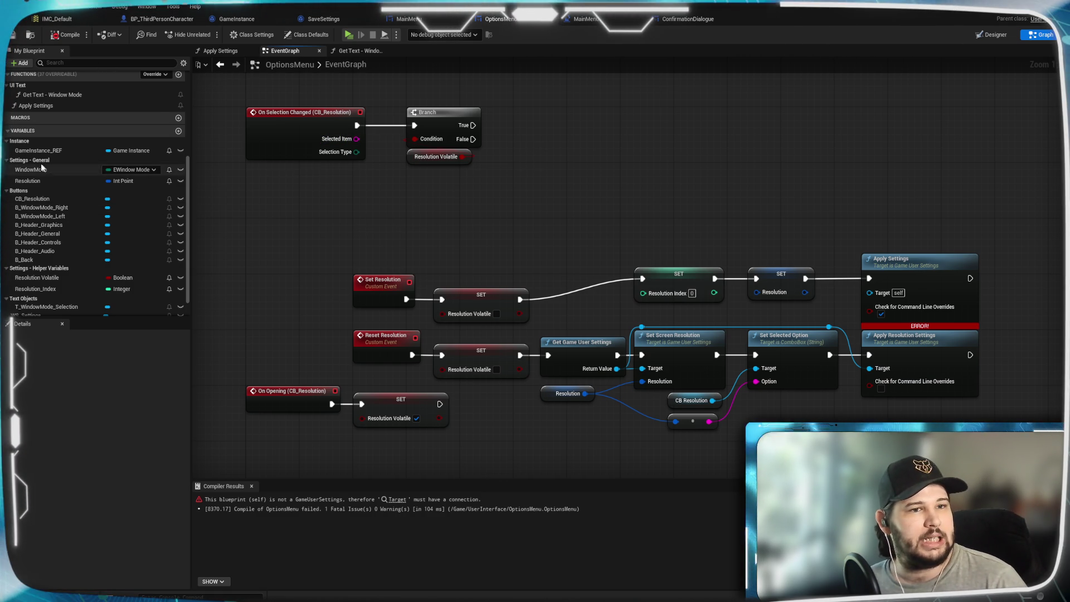
Add a Game Instance REF getter to the graph and recompile OptionsMenu.
{"action": "mouse_move", "coordinate": [39, 151]}
{"action": "left_mouse_down"}
{"action": "mouse_move", "coordinate": [279, 228]}
{"action": "mouse_move", "coordinate": [264, 210]}
{"action": "left_mouse_up"}
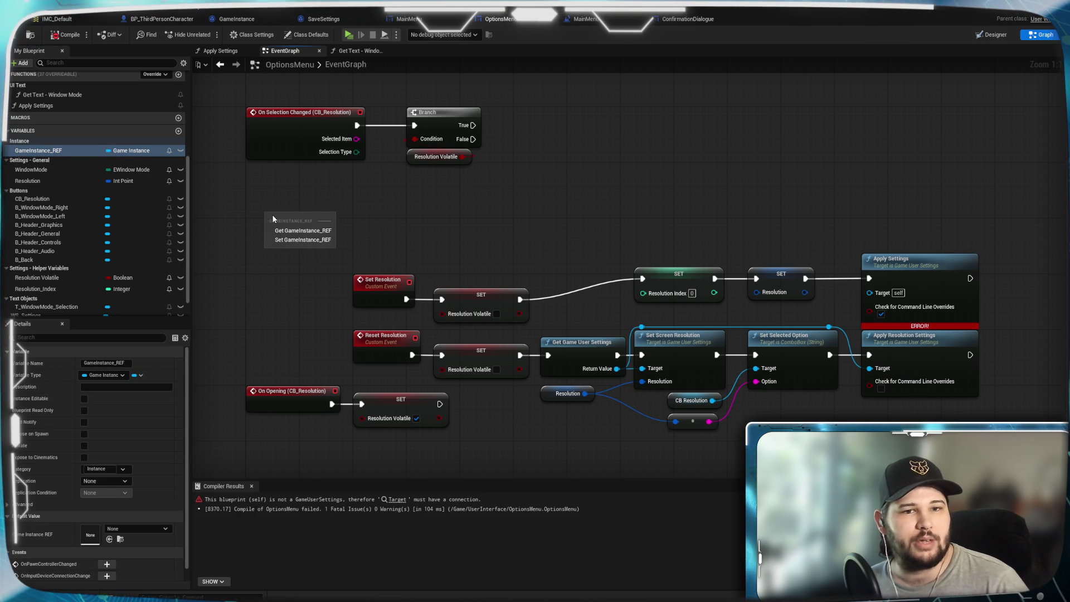
{"action": "key", "text": "Escape"}
{"action": "mouse_move", "coordinate": [39, 150]}
{"action": "left_mouse_down"}
{"action": "mouse_move", "coordinate": [317, 220]}
{"action": "mouse_move", "coordinate": [305, 220]}
{"action": "left_mouse_up"}
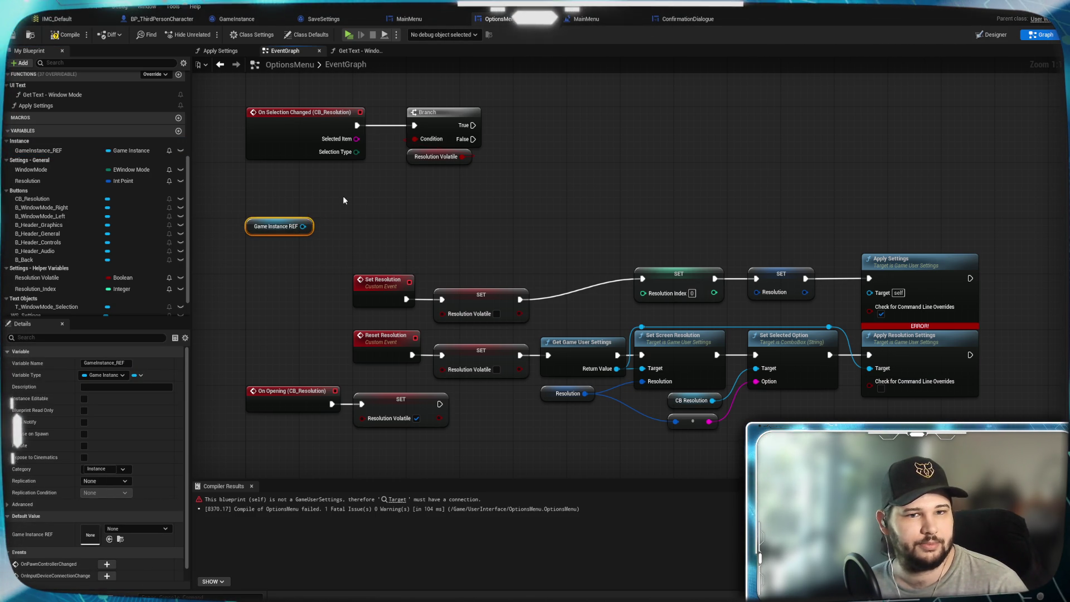
{"action": "left_click", "coordinate": [357, 201]}
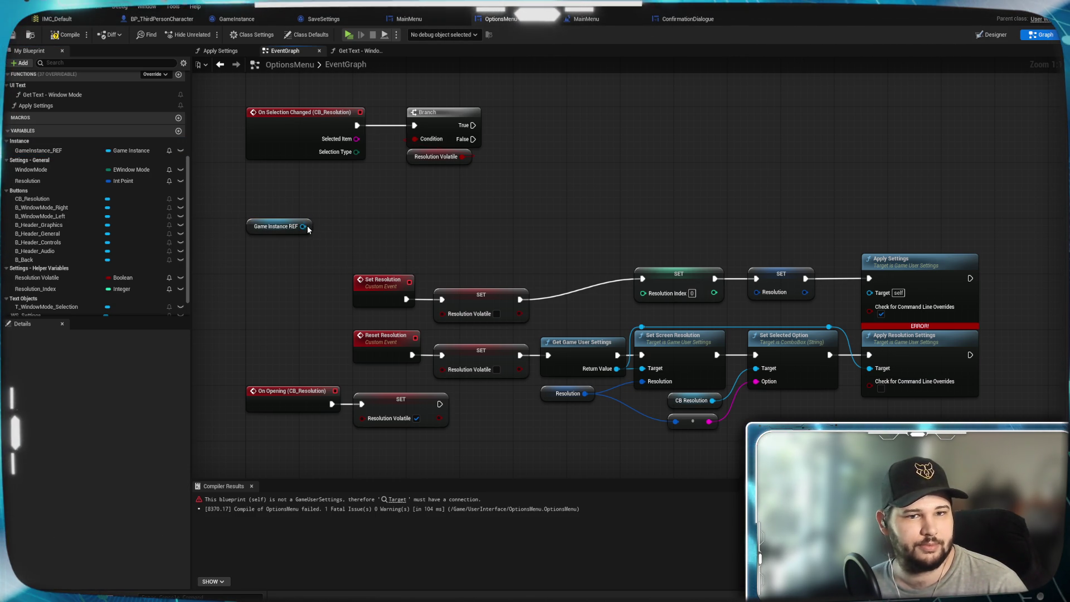
{"action": "left_click", "coordinate": [51, 35]}
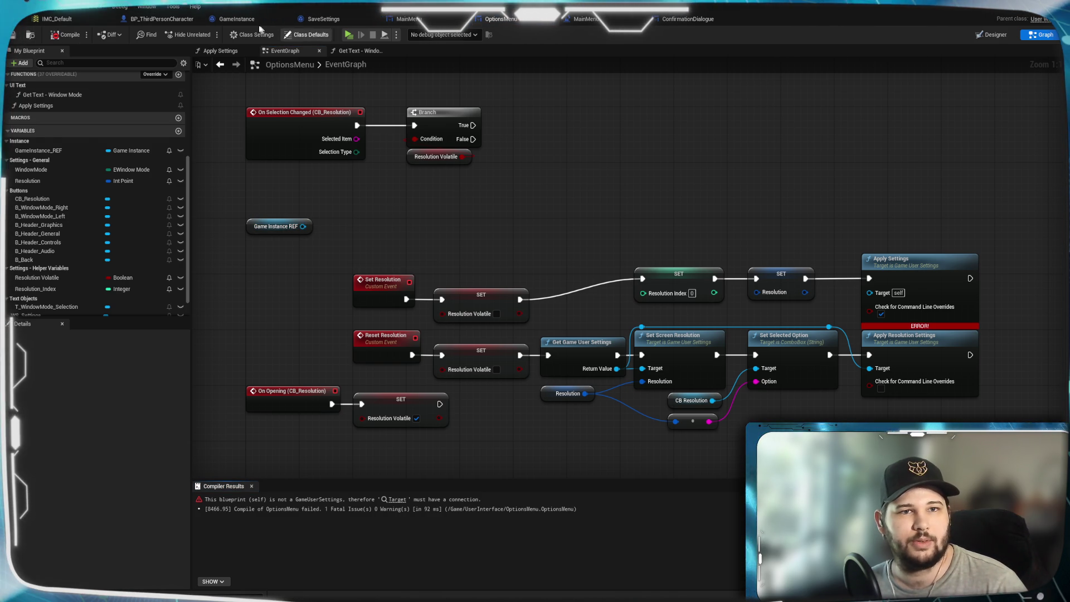
{"action": "left_click", "coordinate": [240, 19]}
Add a Resolutions variable of type Int Point to GameInstance.
{"action": "left_click", "coordinate": [155, 129]}
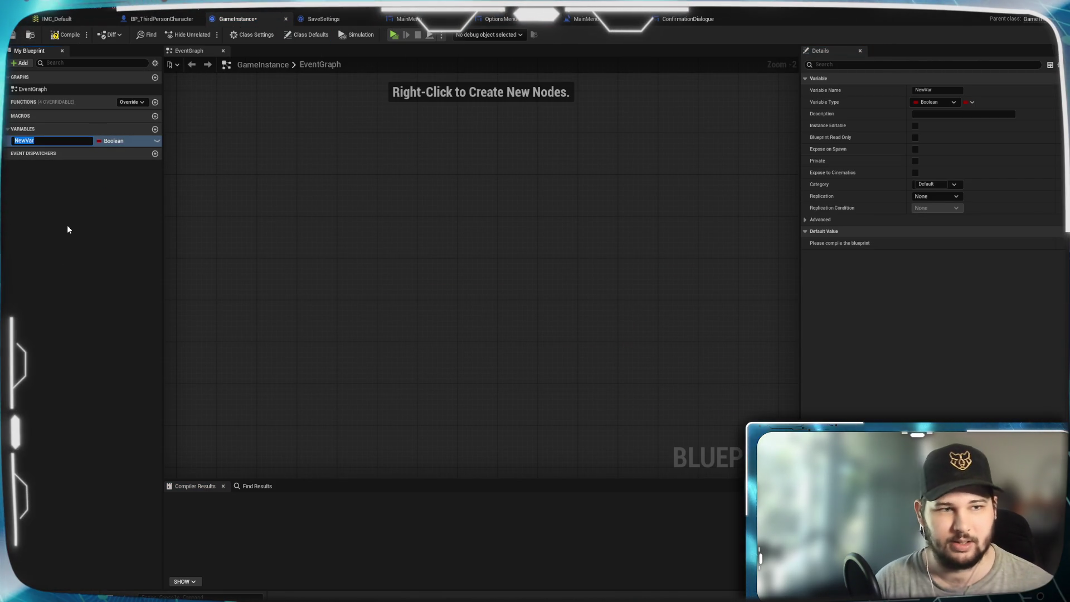
{"action": "type", "text": "Resolutions"}
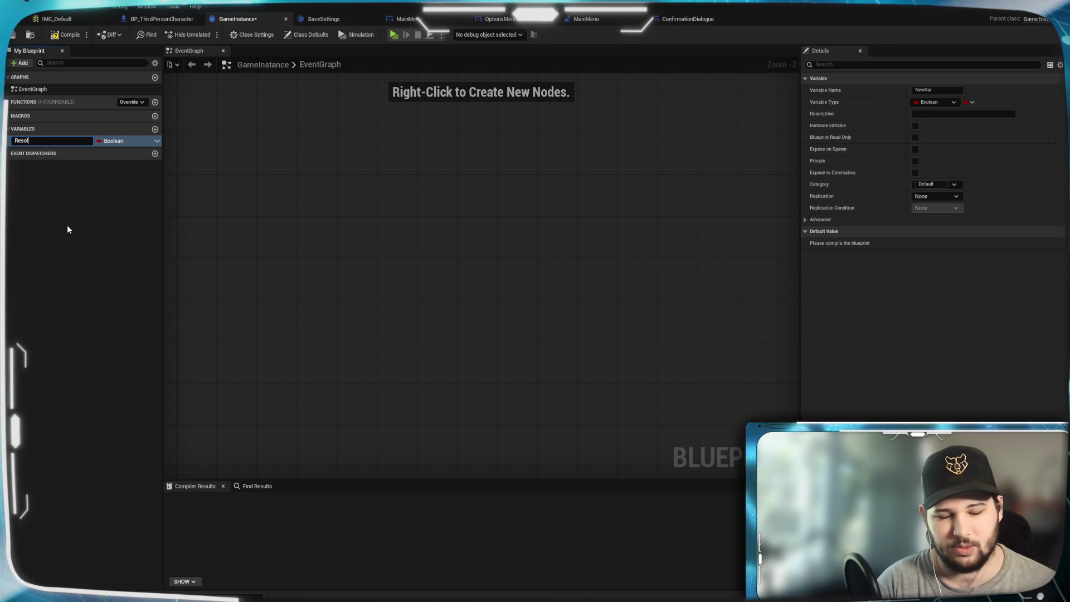
{"action": "key", "text": "Return"}
{"action": "left_click", "coordinate": [118, 140]}
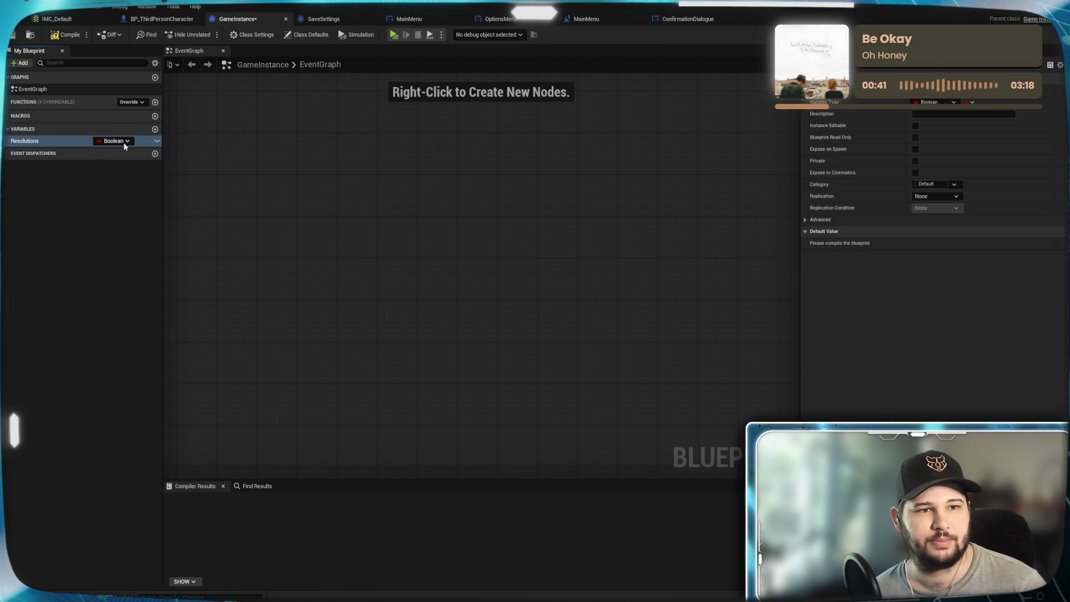
{"action": "left_click", "coordinate": [121, 142]}
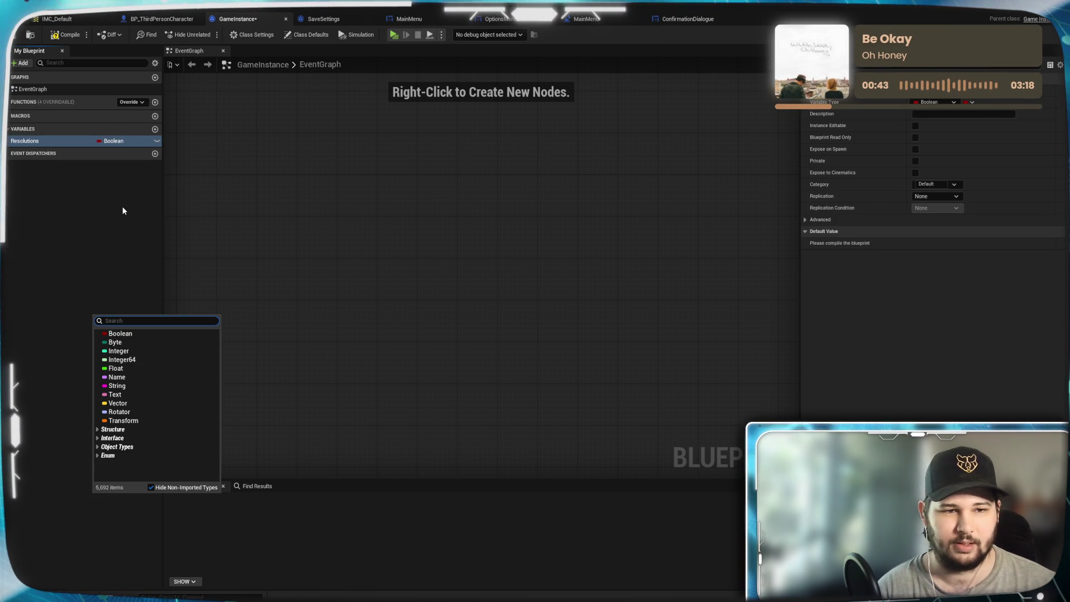
{"action": "type", "text": "int point"}
{"action": "left_click", "coordinate": [125, 377]}
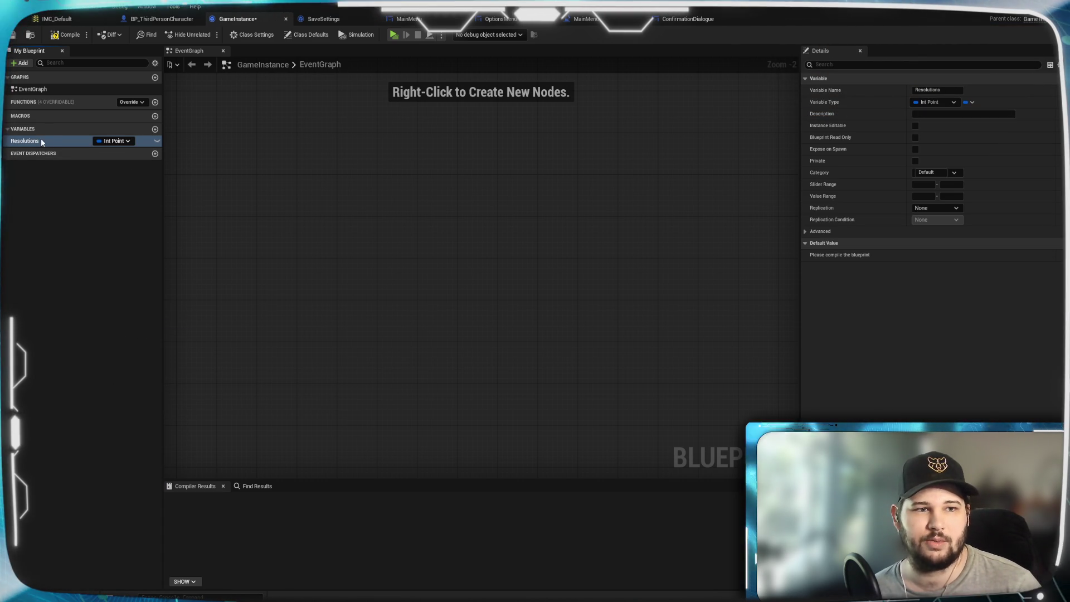
Make Resolutions an array and compile the GameInstance blueprint.
{"action": "left_click", "coordinate": [72, 141]}
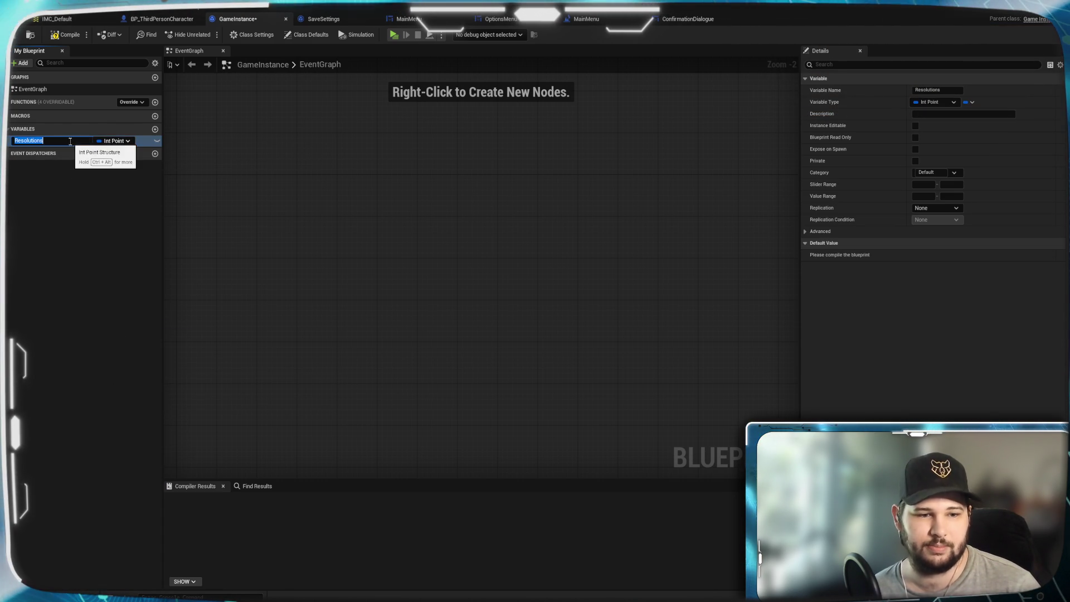
{"action": "left_click", "coordinate": [970, 102]}
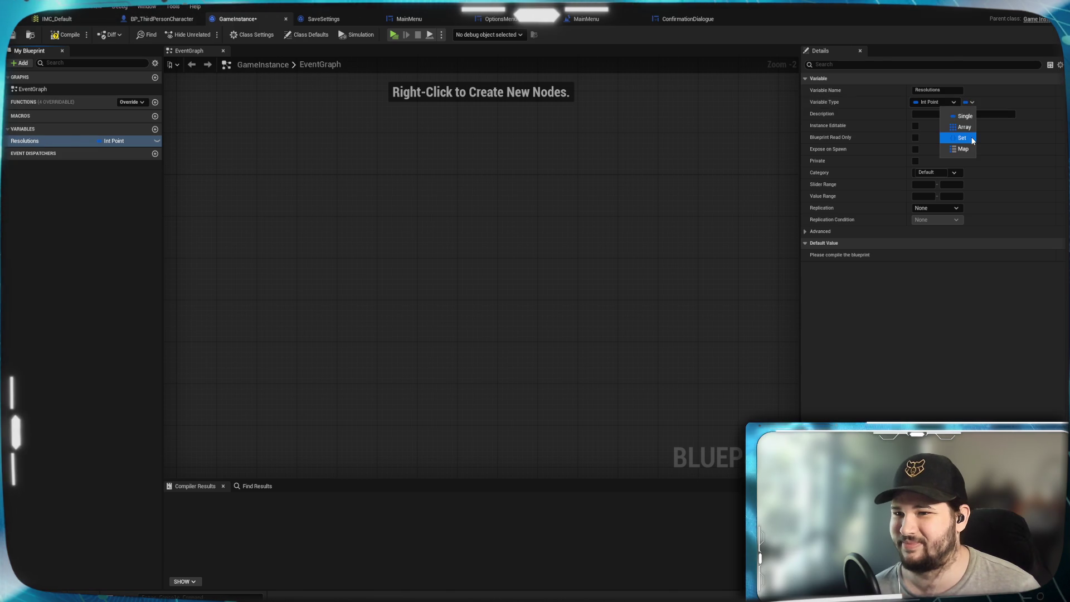
{"action": "left_click", "coordinate": [966, 128]}
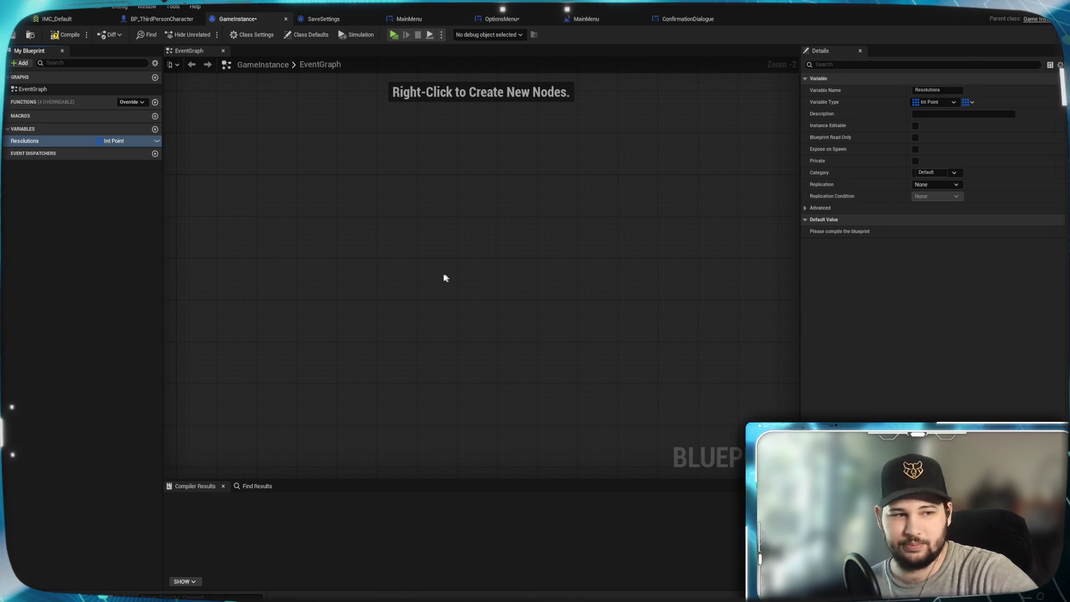
{"action": "left_click", "coordinate": [516, 215]}
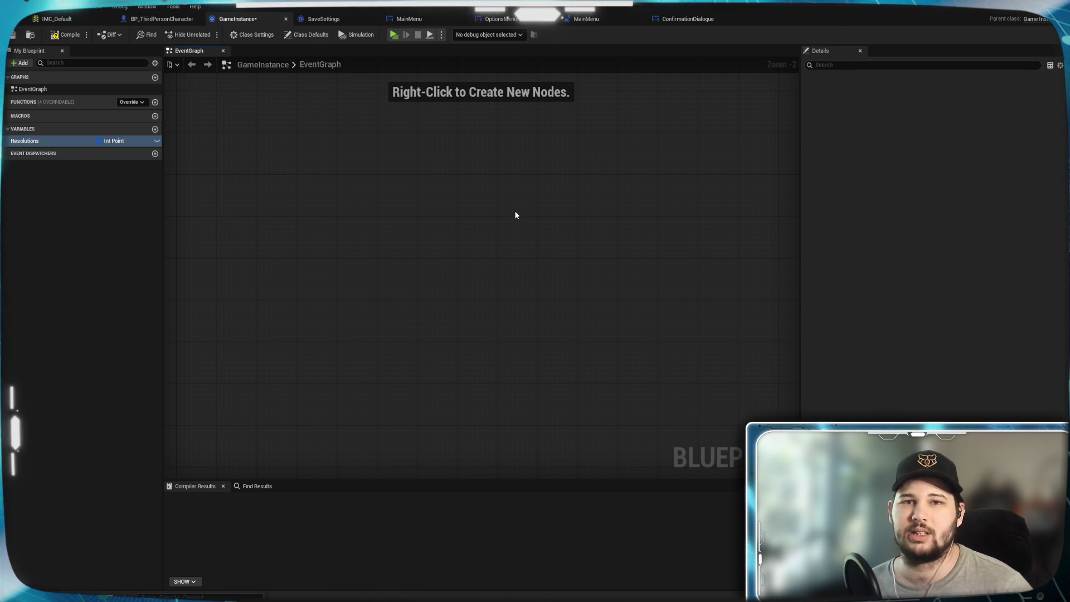
{"action": "left_click", "coordinate": [111, 141]}
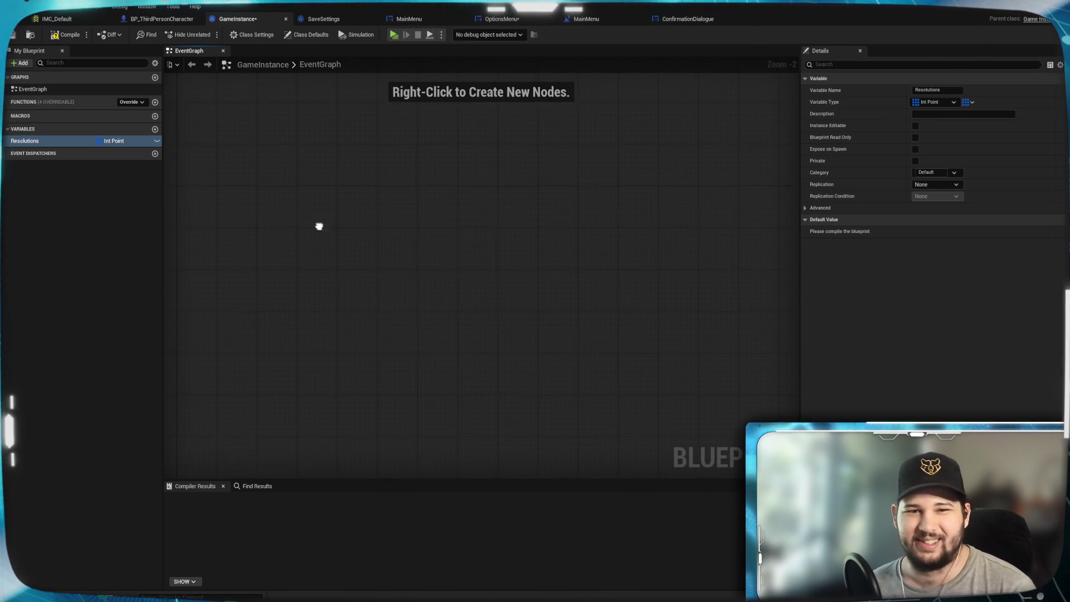
{"action": "scroll", "coordinate": [362, 286], "scroll_direction": "down", "scroll_amount": 2}
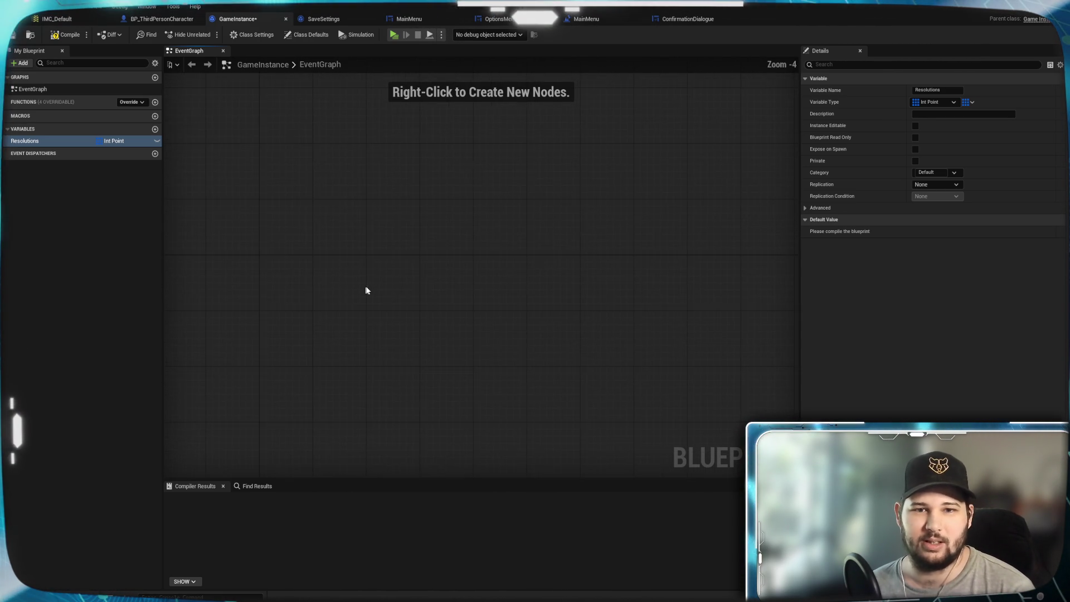
{"action": "left_click", "coordinate": [66, 35]}
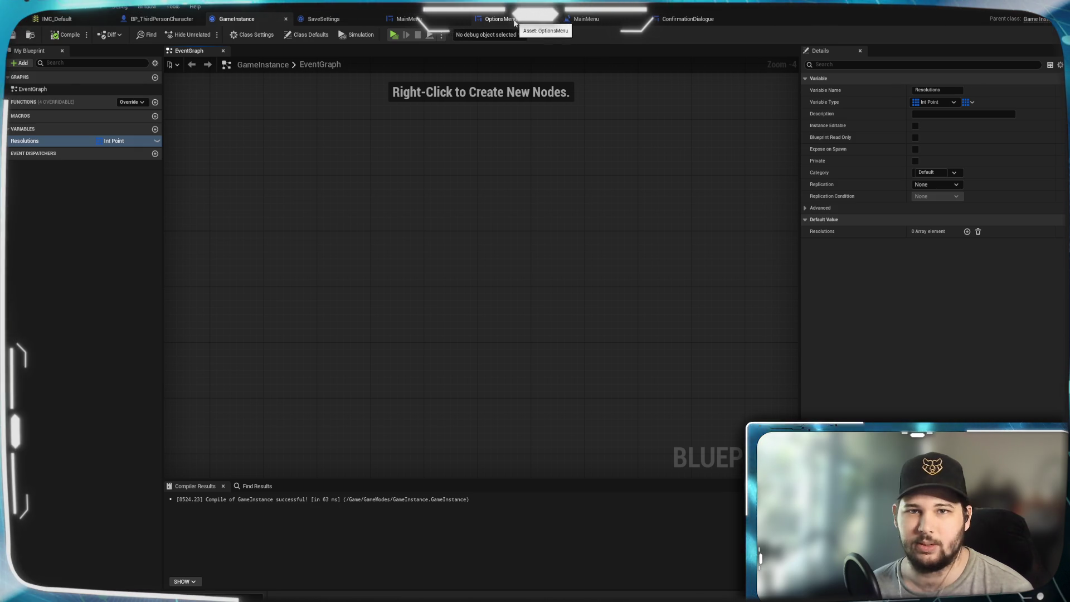
{"action": "left_click", "coordinate": [514, 21]}
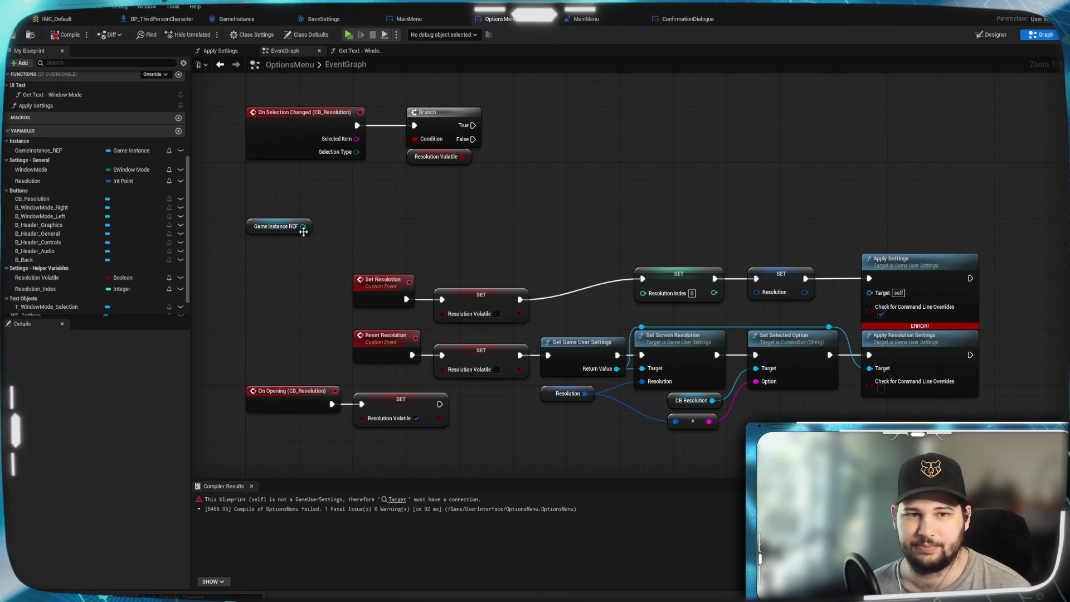
Add a Resolutions getter off Game Instance REF and place it just above that node.
{"action": "left_click_drag", "start_coordinate": [302, 226], "coordinate": [357, 234]}
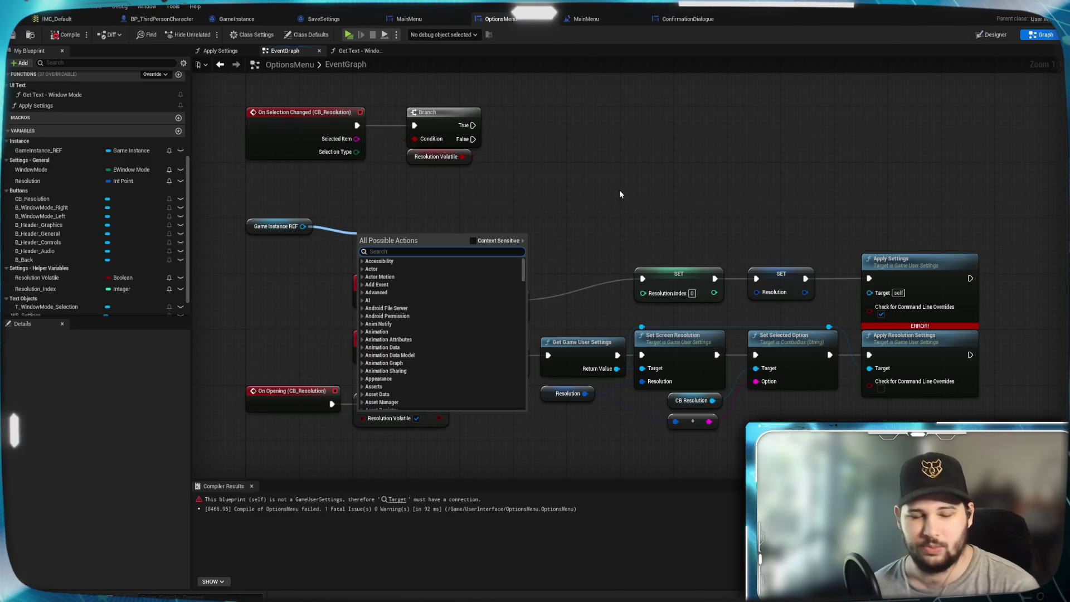
{"action": "type", "text": "get"}
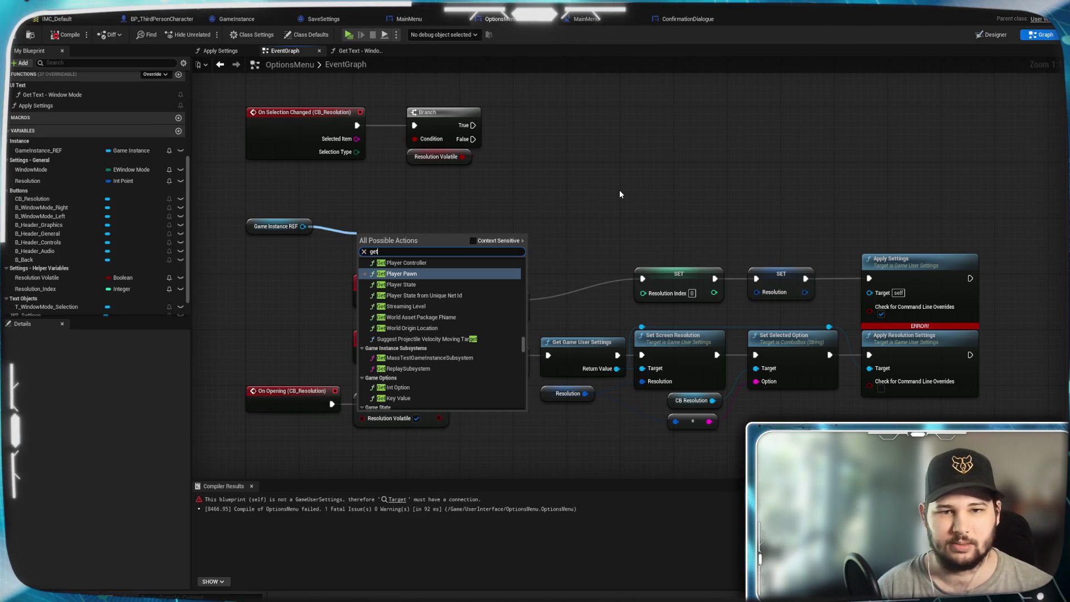
{"action": "type", "text": " resolu"}
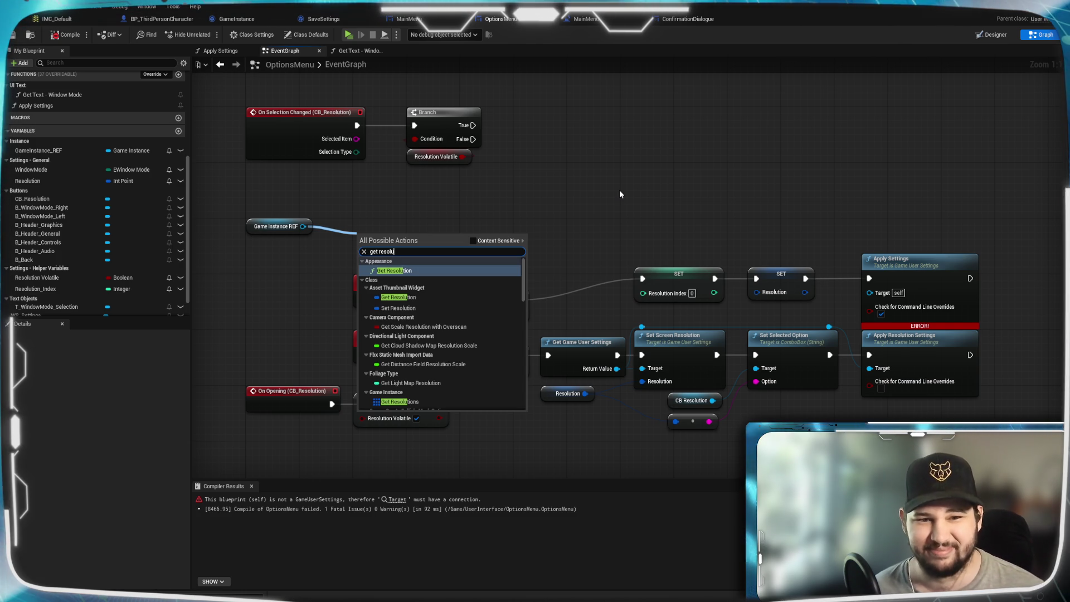
{"action": "scroll", "coordinate": [432, 342], "scroll_direction": "down", "scroll_amount": 2}
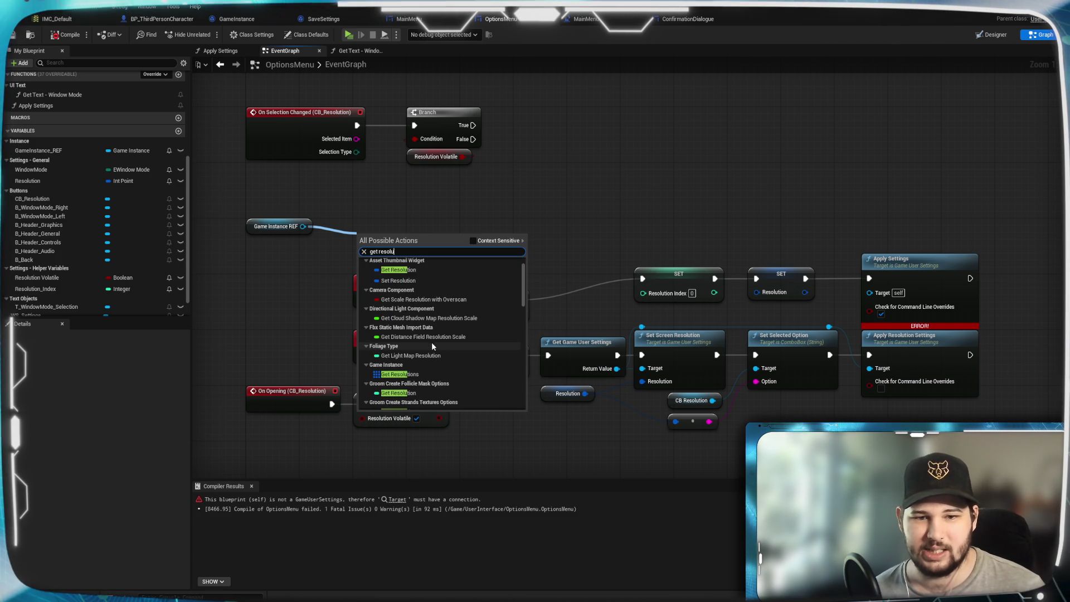
{"action": "left_click", "coordinate": [410, 377]}
{"action": "mouse_move", "coordinate": [443, 244]}
{"action": "left_mouse_down"}
{"action": "mouse_move", "coordinate": [447, 222]}
{"action": "mouse_move", "coordinate": [334, 210]}
{"action": "left_mouse_up"}
{"action": "left_click", "coordinate": [414, 204]}
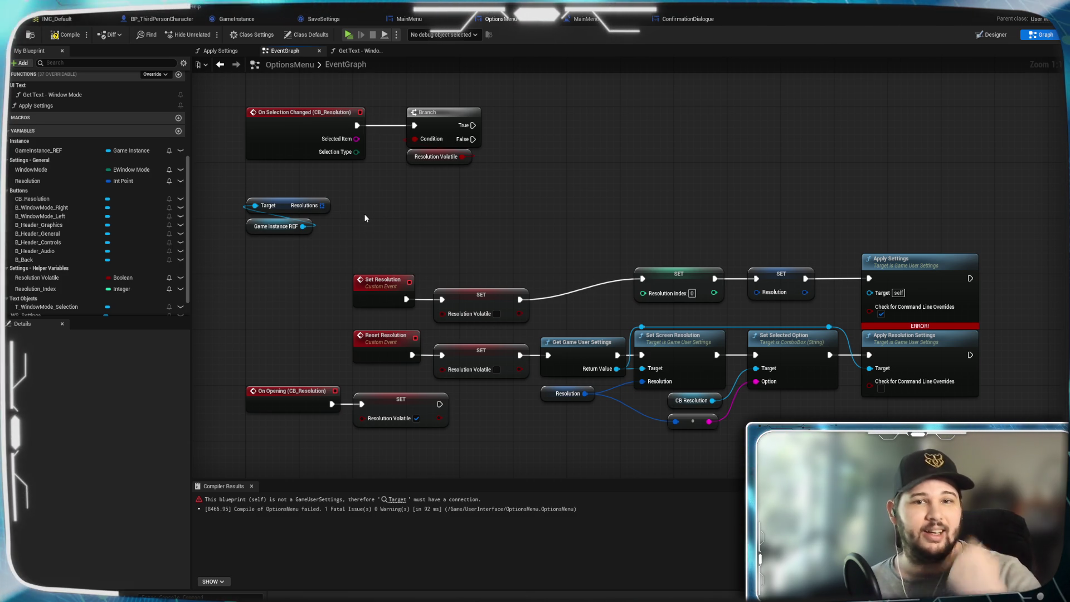
{"action": "mouse_move", "coordinate": [449, 210]}
{"action": "left_mouse_down"}
{"action": "mouse_move", "coordinate": [415, 258]}
{"action": "mouse_move", "coordinate": [416, 219]}
{"action": "mouse_move", "coordinate": [422, 227]}
{"action": "mouse_move", "coordinate": [440, 209]}
{"action": "left_mouse_up"}
Add a Create Widget node after Branch True with class ConfirmationDialogue, placed beside the Branch.
{"action": "mouse_move", "coordinate": [419, 154]}
{"action": "left_mouse_down"}
{"action": "mouse_move", "coordinate": [545, 179]}
{"action": "mouse_move", "coordinate": [530, 170]}
{"action": "left_mouse_up"}
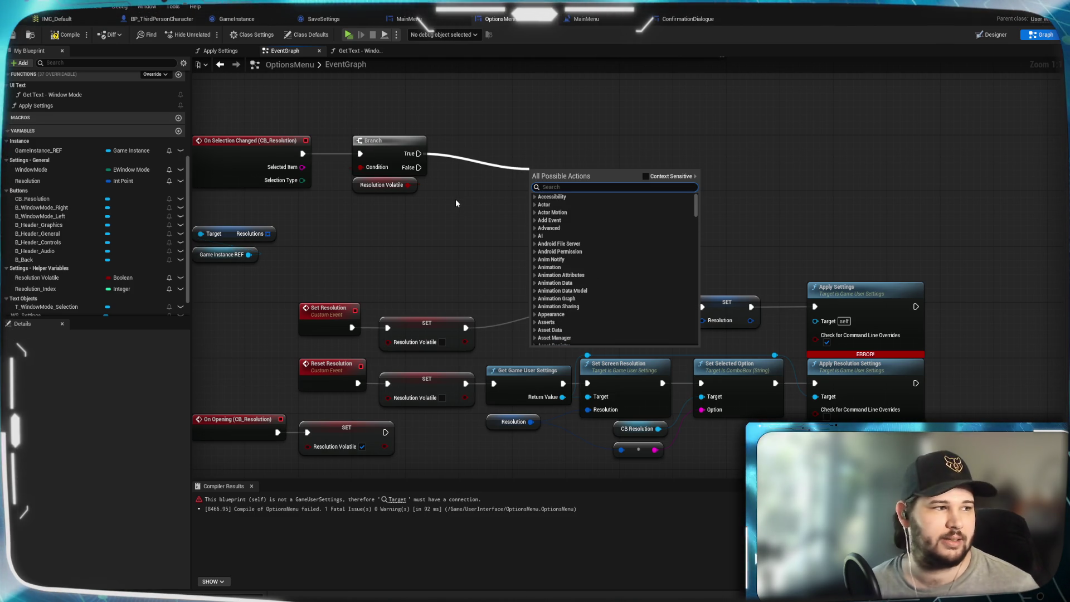
{"action": "type", "text": "create"}
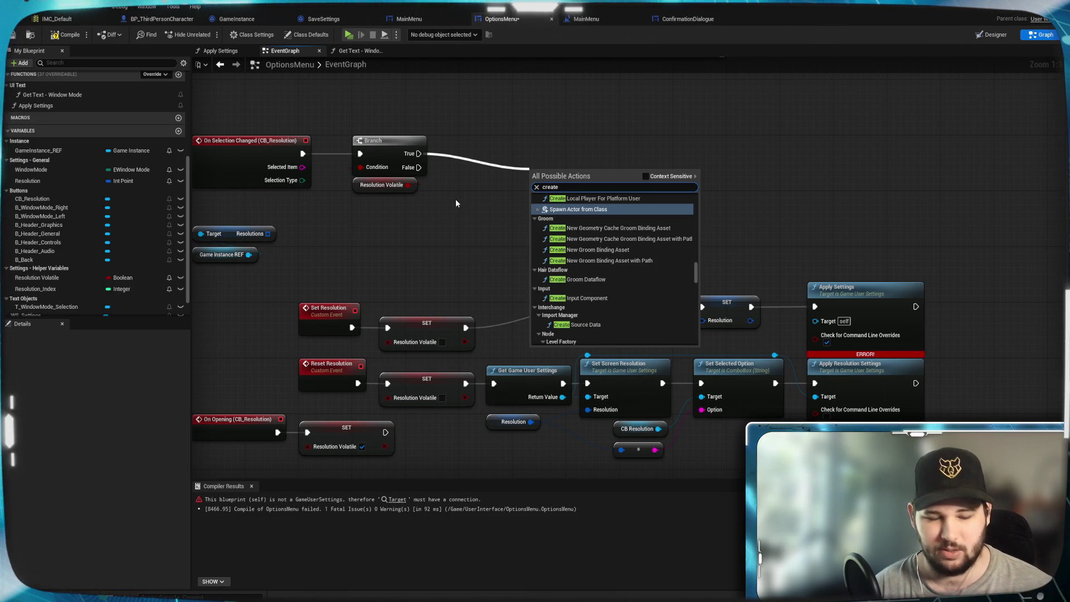
{"action": "type", "text": " confirm"}
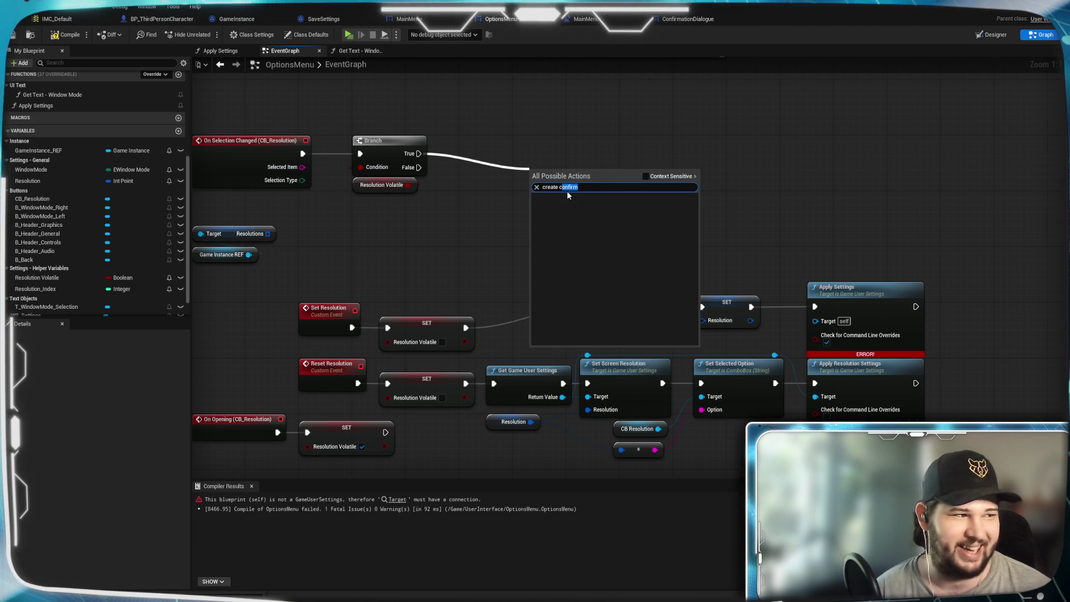
{"action": "key", "text": "BackSpace"}
{"action": "type", "text": "widg"}
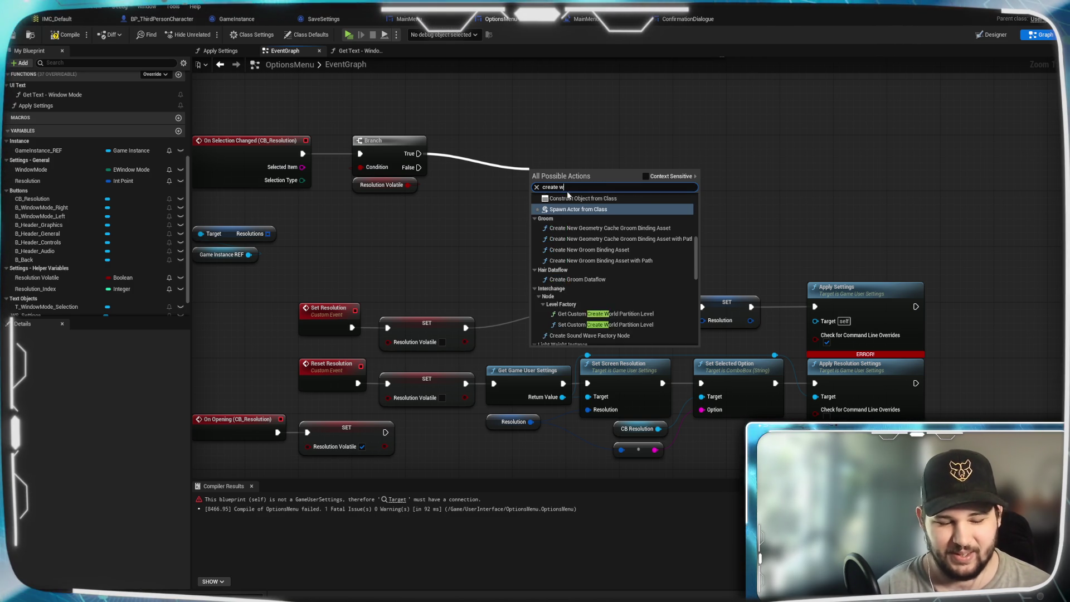
{"action": "left_click", "coordinate": [557, 206]}
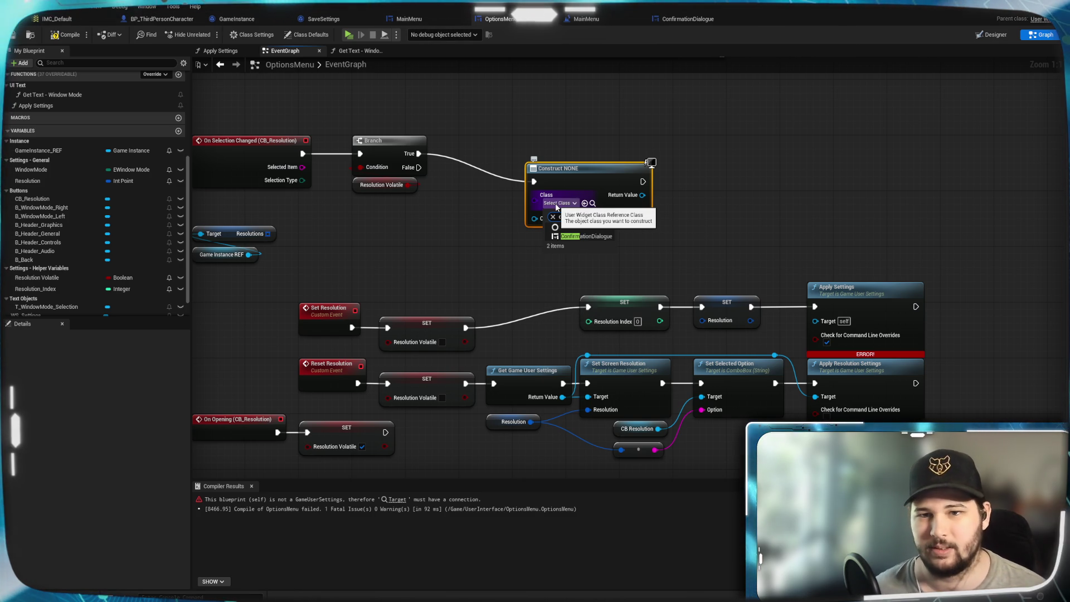
{"action": "left_click", "coordinate": [585, 246]}
{"action": "left_click_drag", "start_coordinate": [541, 166], "coordinate": [474, 137]}
{"action": "left_click", "coordinate": [510, 99]}
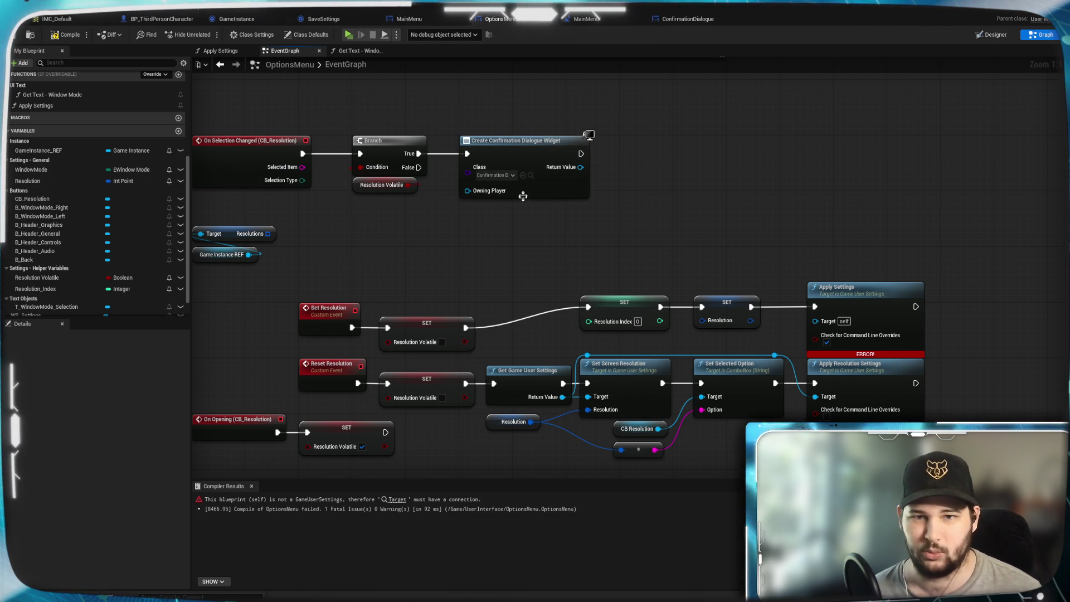
Mark ConfirmationDialogue's Confirmation_Choice variable as Expose on Spawn.
{"action": "mouse_move", "coordinate": [422, 226]}
{"action": "left_mouse_down"}
{"action": "mouse_move", "coordinate": [526, 218]}
{"action": "mouse_move", "coordinate": [487, 213]}
{"action": "left_mouse_up"}
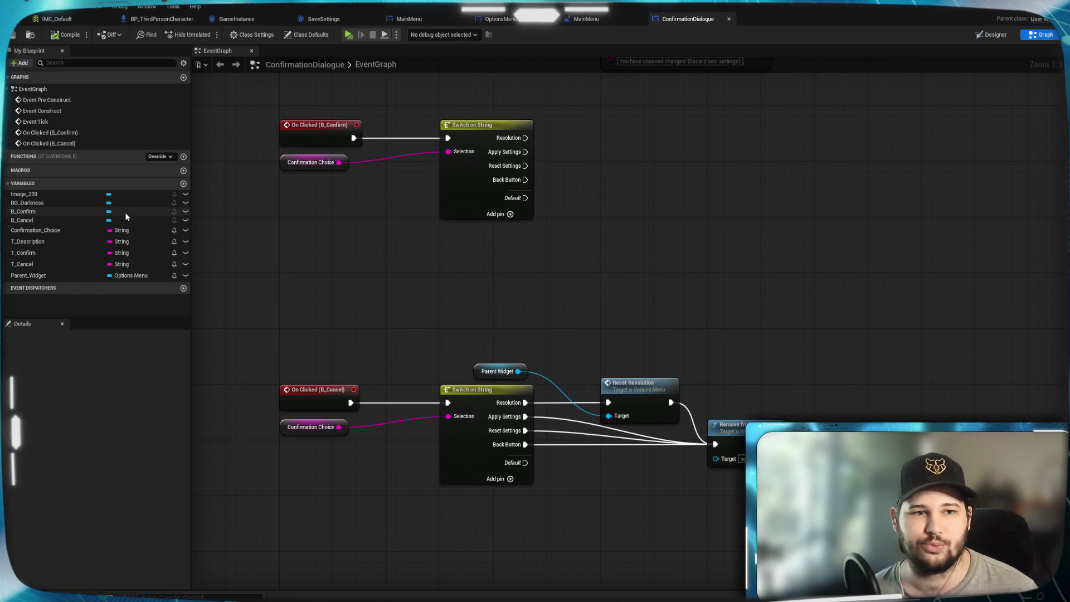
{"action": "left_click", "coordinate": [174, 231]}
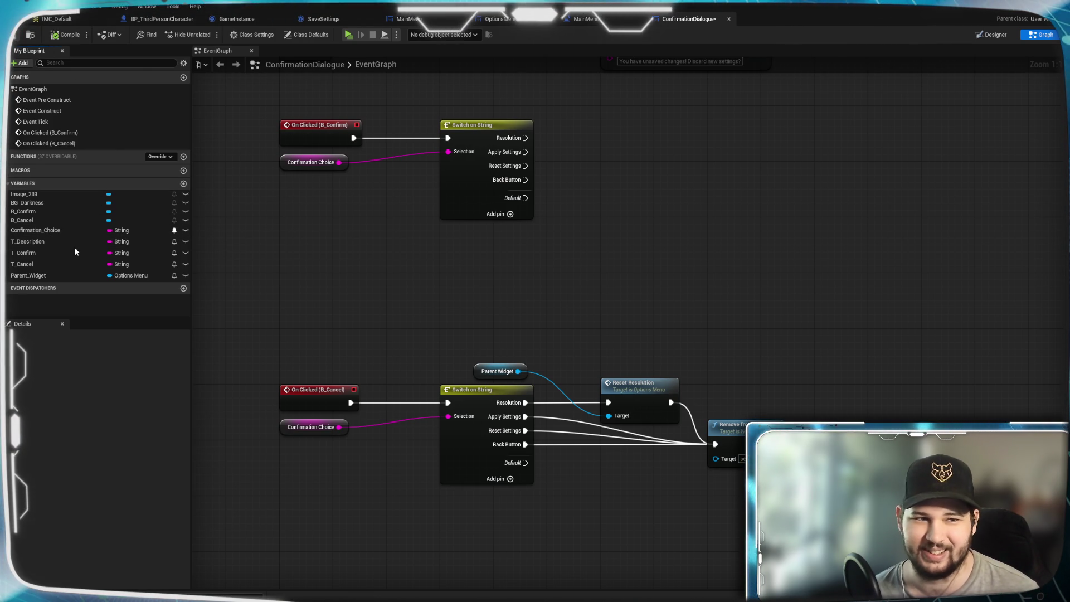
{"action": "left_click", "coordinate": [499, 21]}
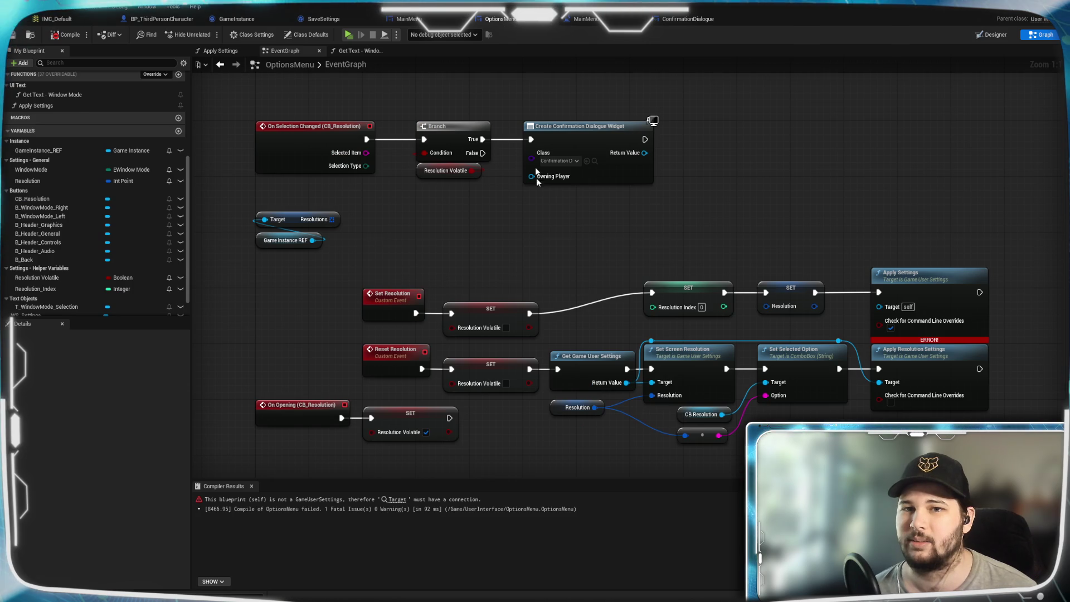
Add Get Game User Settings after the Create Confirmation Dialogue Widget node and line it up.
{"action": "left_click", "coordinate": [650, 124]}
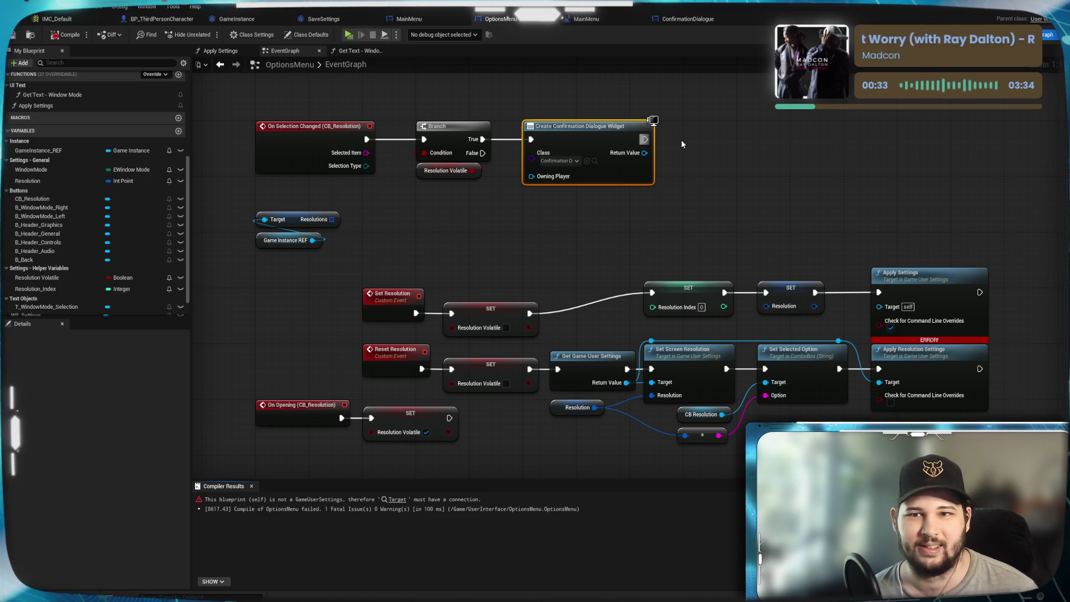
{"action": "left_click_drag", "start_coordinate": [645, 139], "coordinate": [682, 144]}
{"action": "type", "text": "ha"}
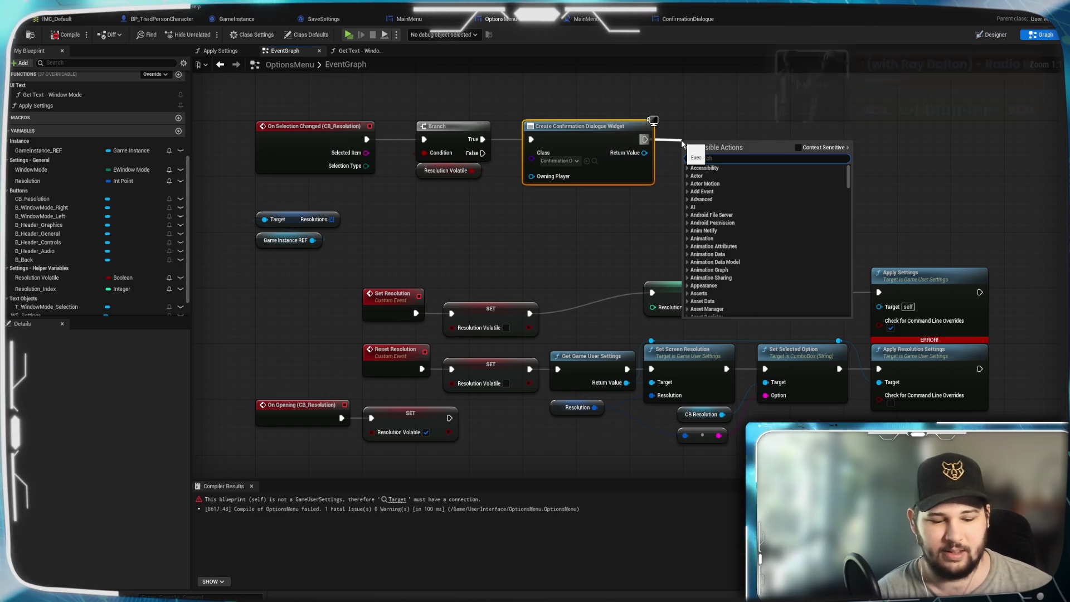
{"action": "type", "text": "me"}
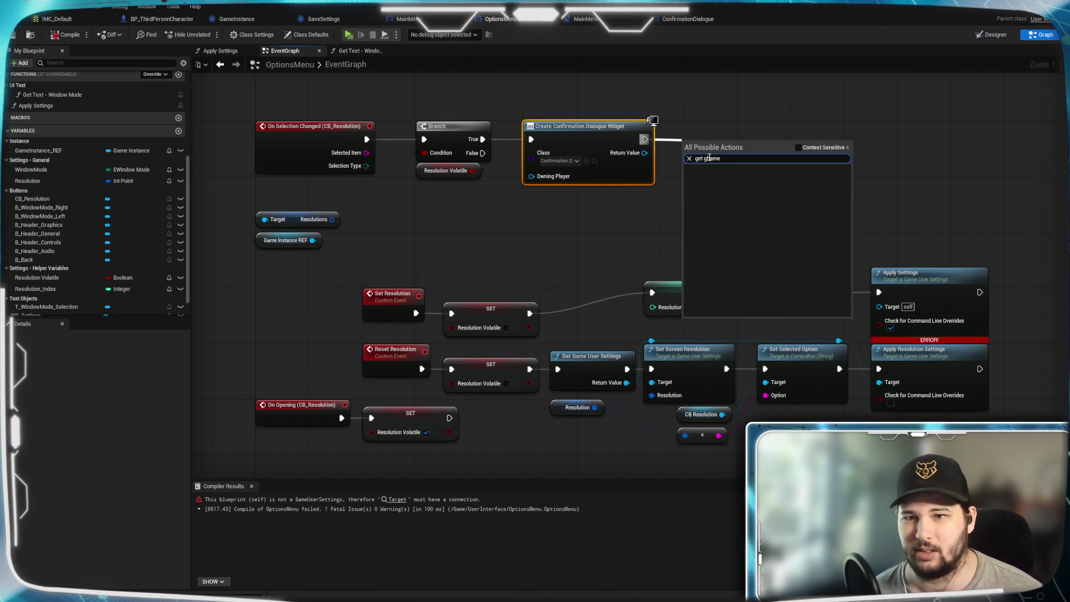
{"action": "key", "text": "BackSpace"}
{"action": "key", "text": "BackSpace"}
{"action": "key", "text": "BackSpace"}
{"action": "type", "text": "ame"}
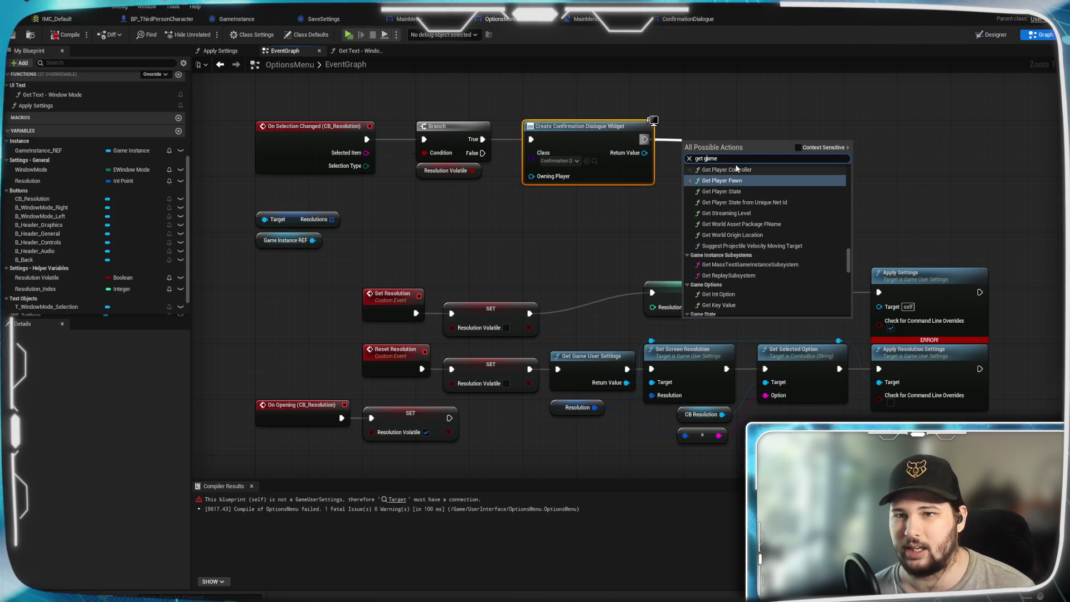
{"action": "type", "text": " user"}
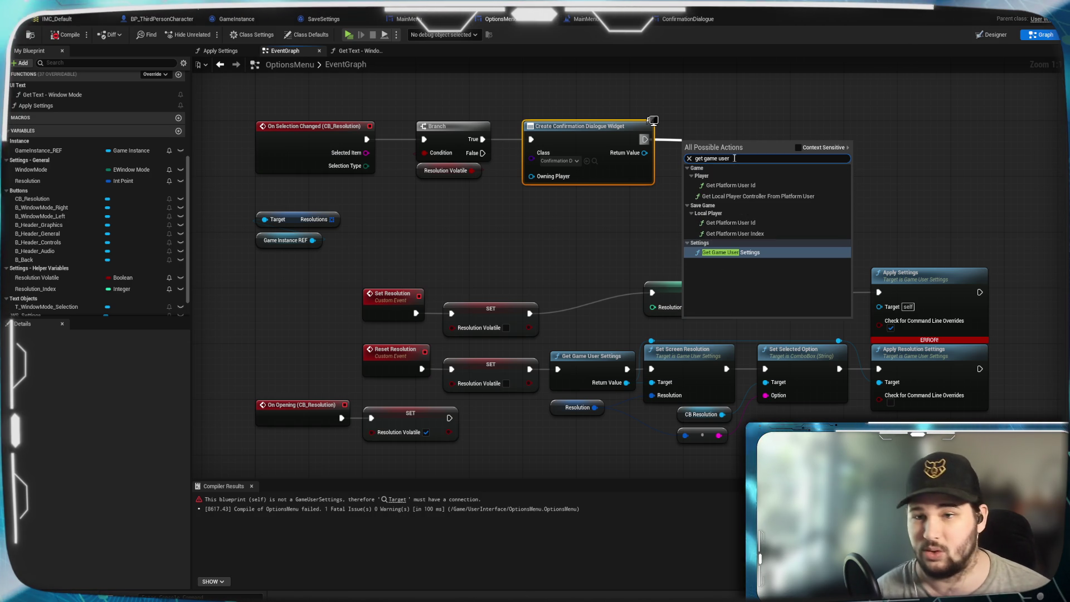
{"action": "left_click", "coordinate": [735, 252]}
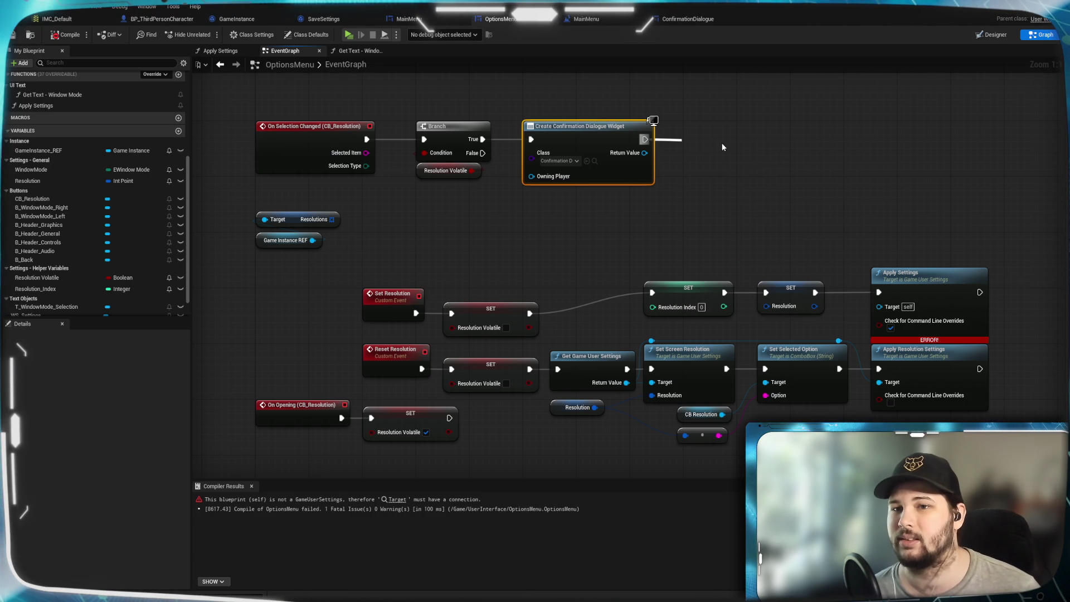
{"action": "mouse_move", "coordinate": [738, 136]}
{"action": "left_mouse_down"}
{"action": "mouse_move", "coordinate": [745, 122]}
{"action": "mouse_move", "coordinate": [812, 299]}
{"action": "mouse_move", "coordinate": [875, 278]}
{"action": "mouse_move", "coordinate": [879, 305]}
{"action": "left_mouse_up"}
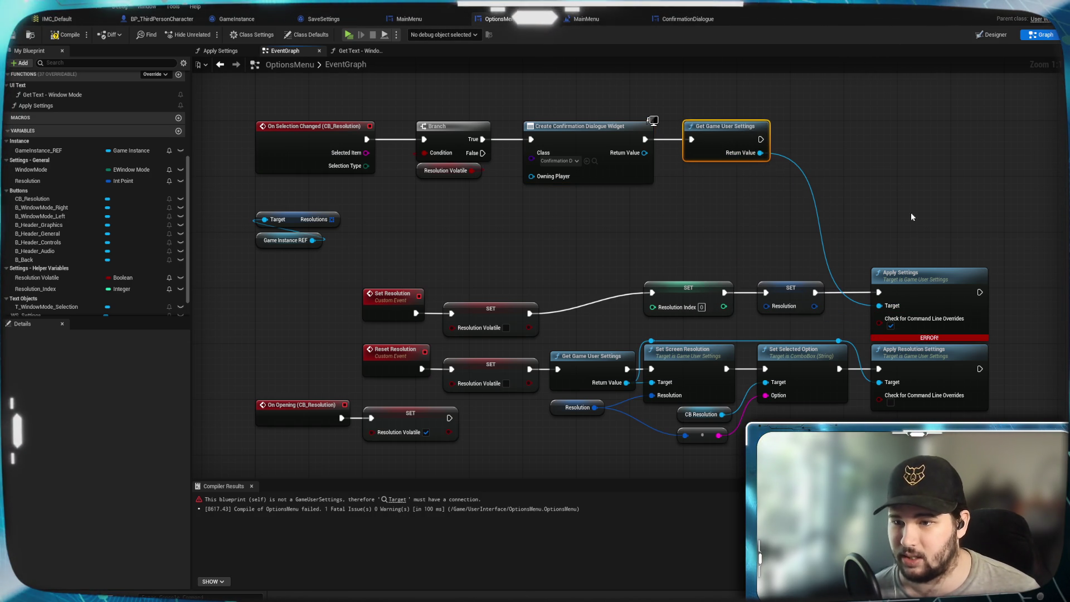
Compile OptionsMenu and nudge the widget node back into place.
{"action": "left_click", "coordinate": [71, 41]}
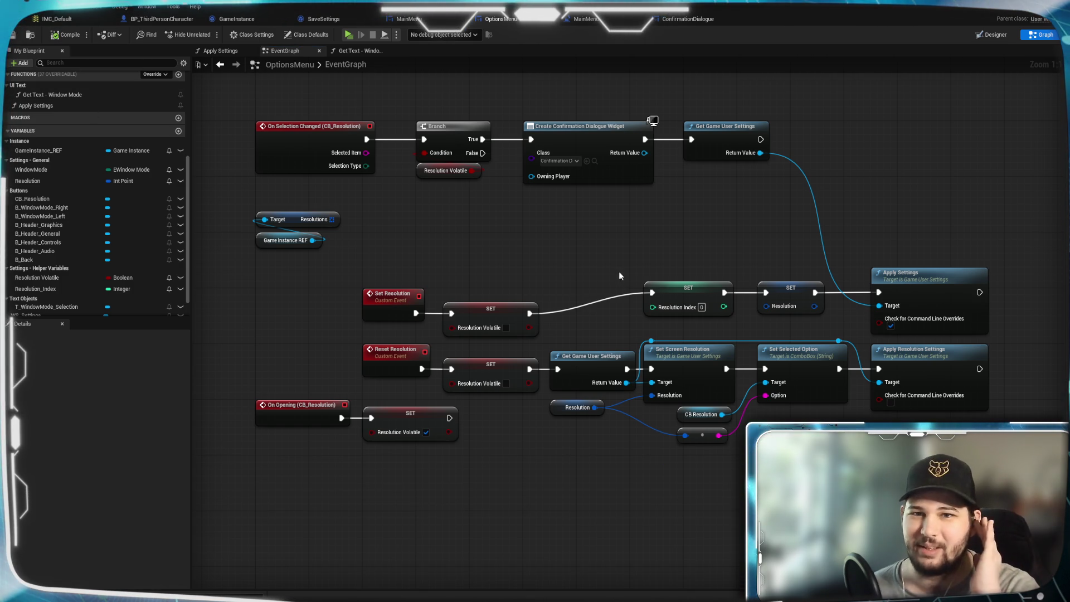
{"action": "left_click", "coordinate": [583, 143]}
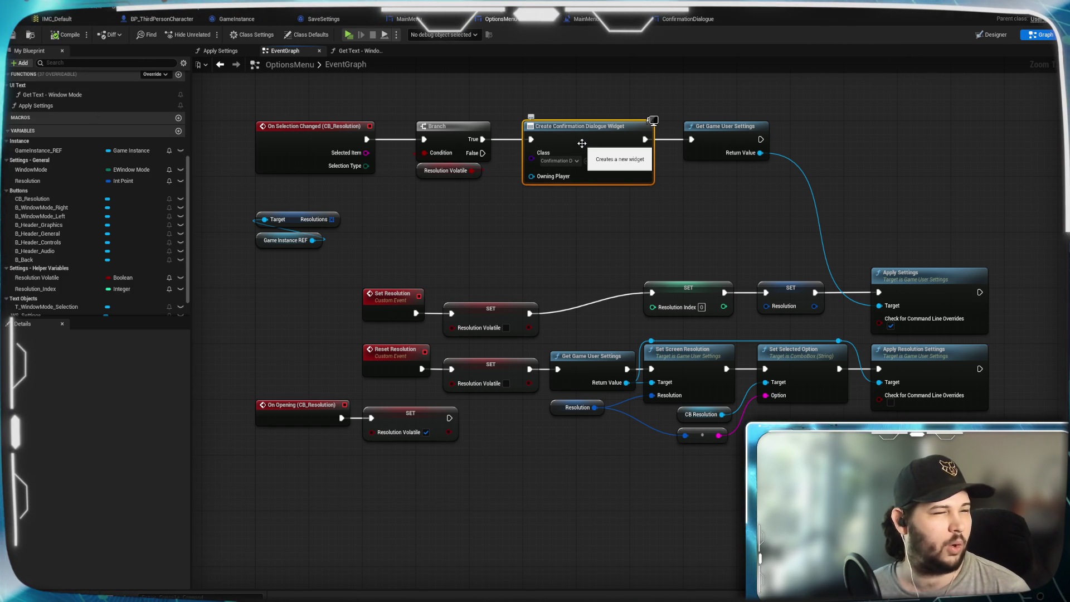
{"action": "left_click", "coordinate": [591, 103]}
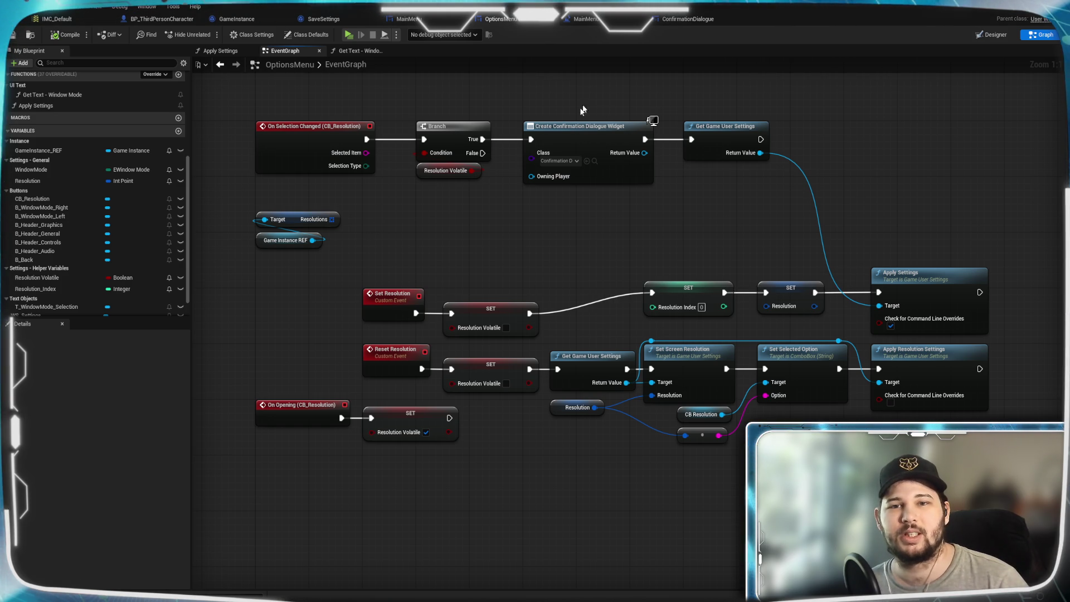
{"action": "mouse_move", "coordinate": [586, 148]}
{"action": "left_mouse_down"}
{"action": "mouse_move", "coordinate": [565, 155]}
{"action": "mouse_move", "coordinate": [592, 156]}
{"action": "mouse_move", "coordinate": [593, 139]}
{"action": "left_mouse_up"}
{"action": "left_click", "coordinate": [558, 96]}
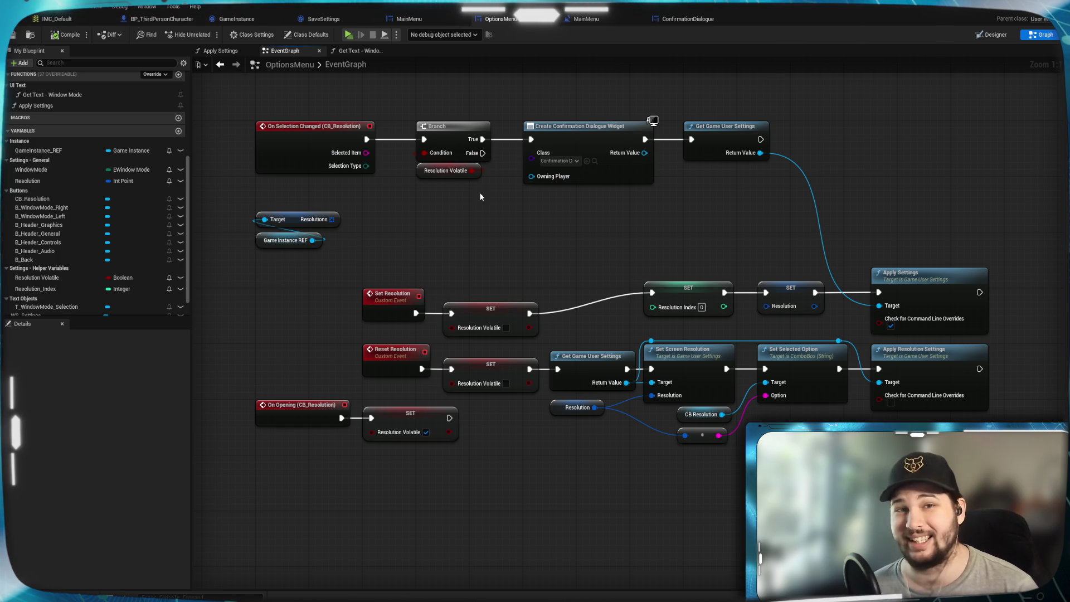
{"action": "scroll", "coordinate": [122, 122], "scroll_direction": "up", "scroll_amount": 1}
Add a new macro named 'Create Confirmation Dialogue' and bring its Inputs and Outputs into view.
{"action": "left_click", "coordinate": [179, 146]}
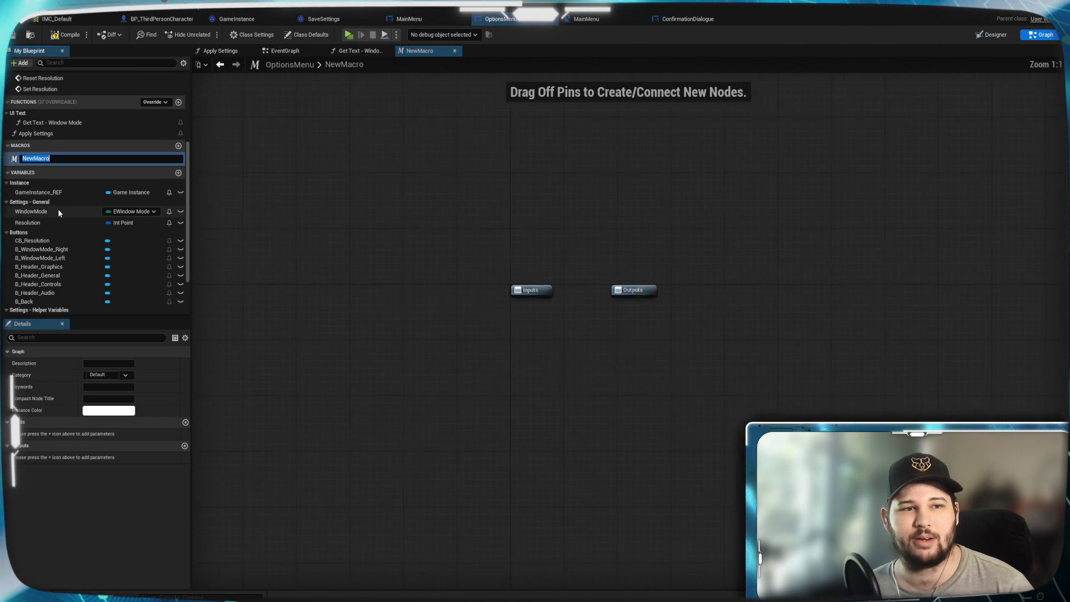
{"action": "type", "text": "Create Confirmation Dialogue"}
{"action": "key", "text": "Return"}
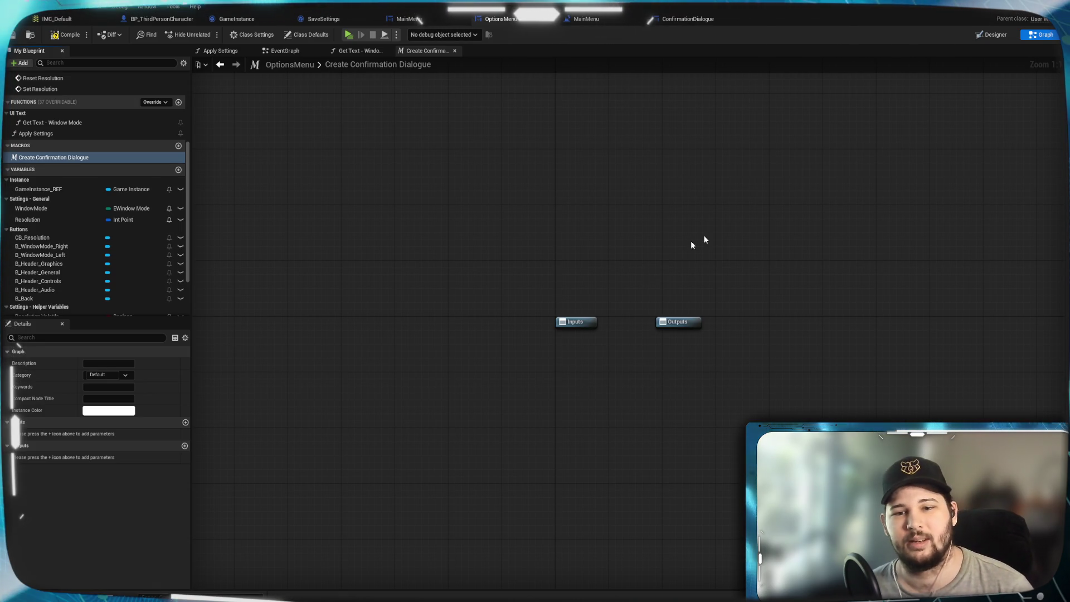
{"action": "left_click_drag", "start_coordinate": [736, 224], "coordinate": [531, 162]}
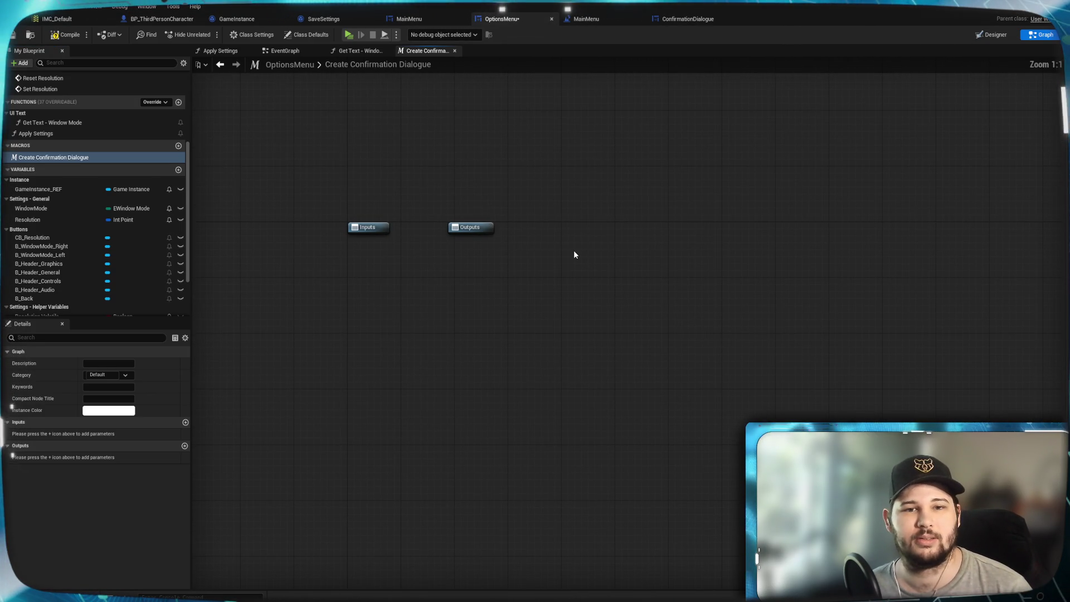
{"action": "left_click_drag", "start_coordinate": [574, 254], "coordinate": [535, 241]}
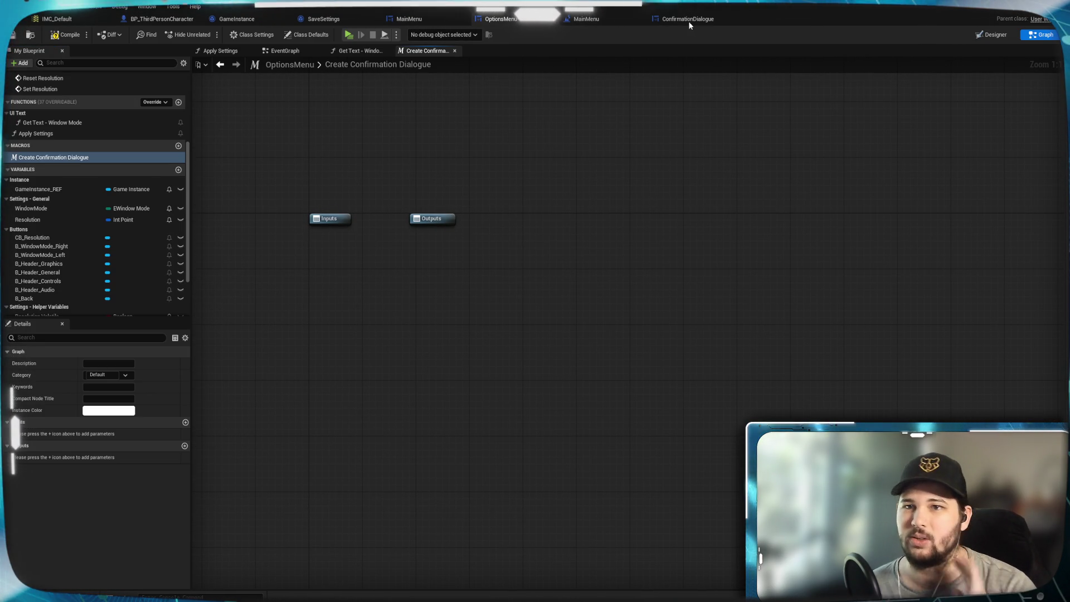
{"action": "left_click_drag", "start_coordinate": [400, 170], "coordinate": [431, 204]}
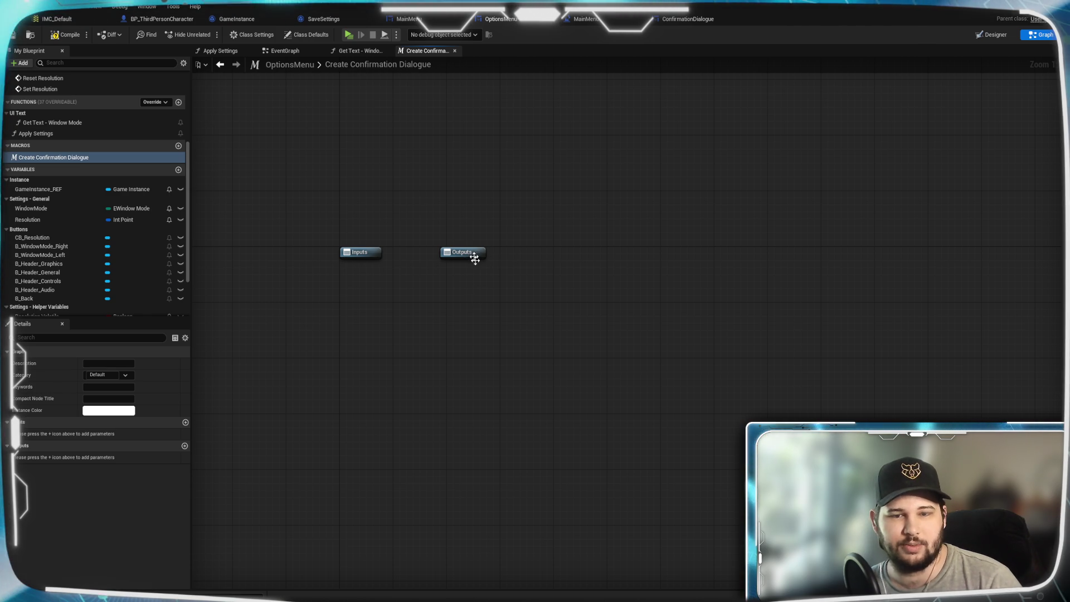
Move the Outputs node well to the right and select the Inputs node.
{"action": "left_click_drag", "start_coordinate": [415, 189], "coordinate": [487, 304]}
{"action": "left_click_drag", "start_coordinate": [477, 253], "coordinate": [752, 253]}
{"action": "left_click", "coordinate": [365, 270]}
{"action": "left_click", "coordinate": [360, 253]}
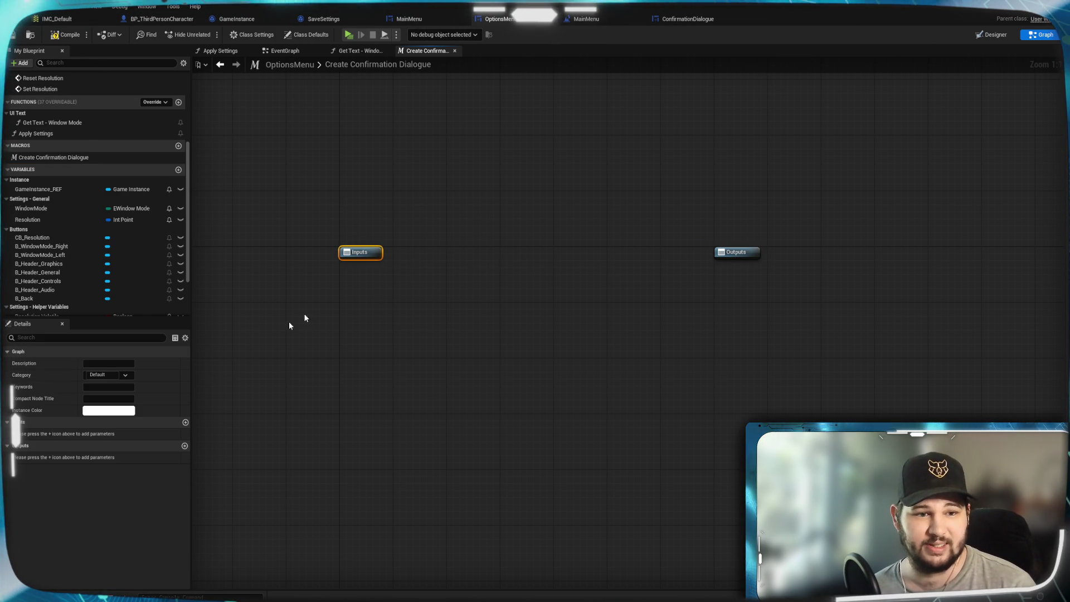
Add four macro inputs, naming them Owning Player and Execute, with Execute as an Exec pin.
{"action": "left_click", "coordinate": [185, 423]}
{"action": "left_click", "coordinate": [185, 423]}
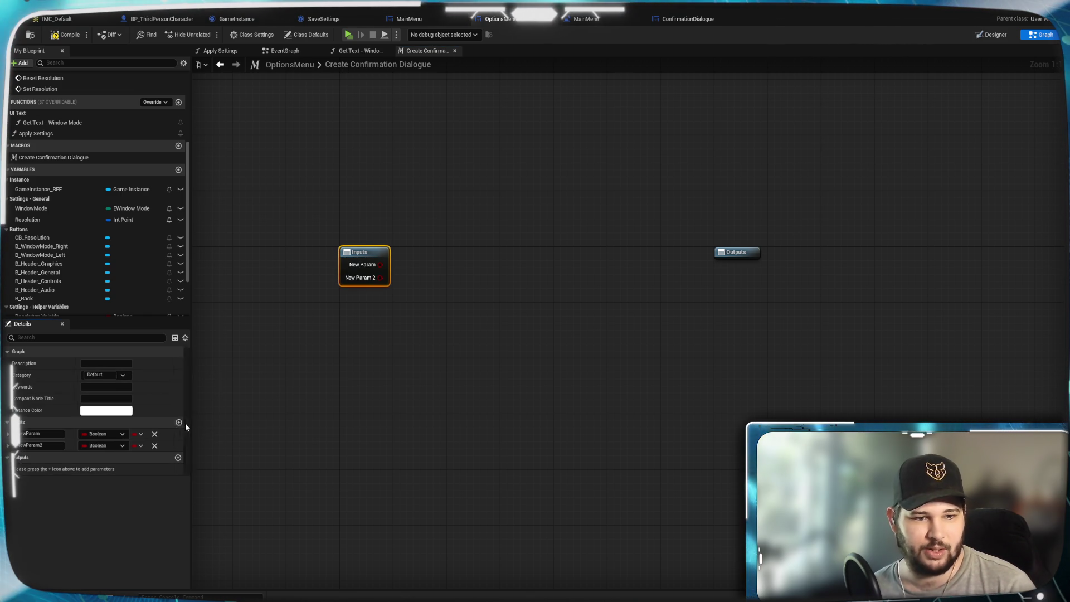
{"action": "left_click", "coordinate": [185, 423]}
{"action": "type", "text": "NewParam3"}
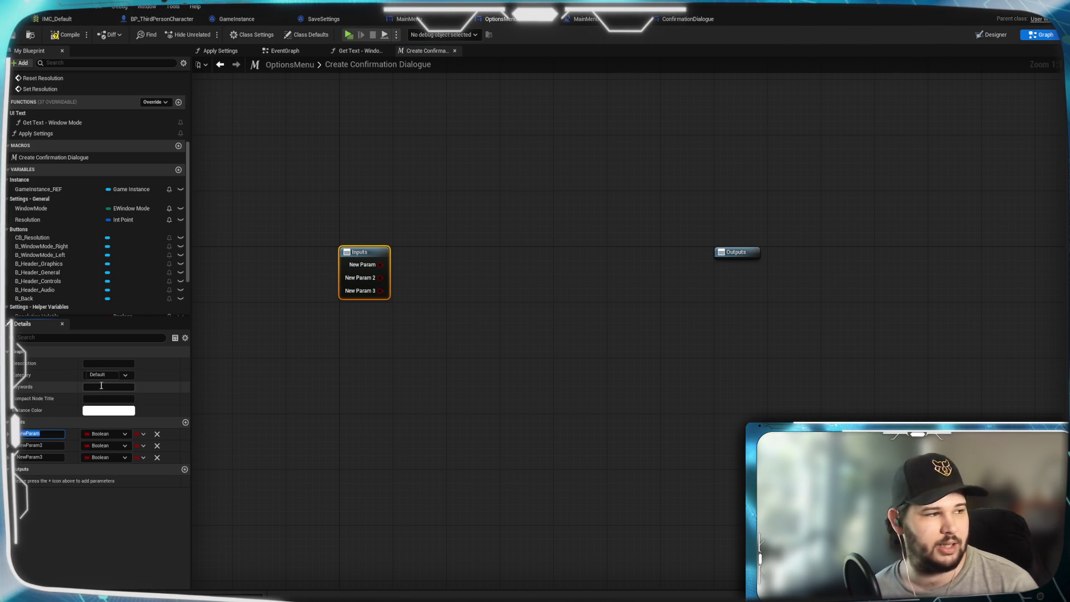
{"action": "type", "text": "ning Player"}
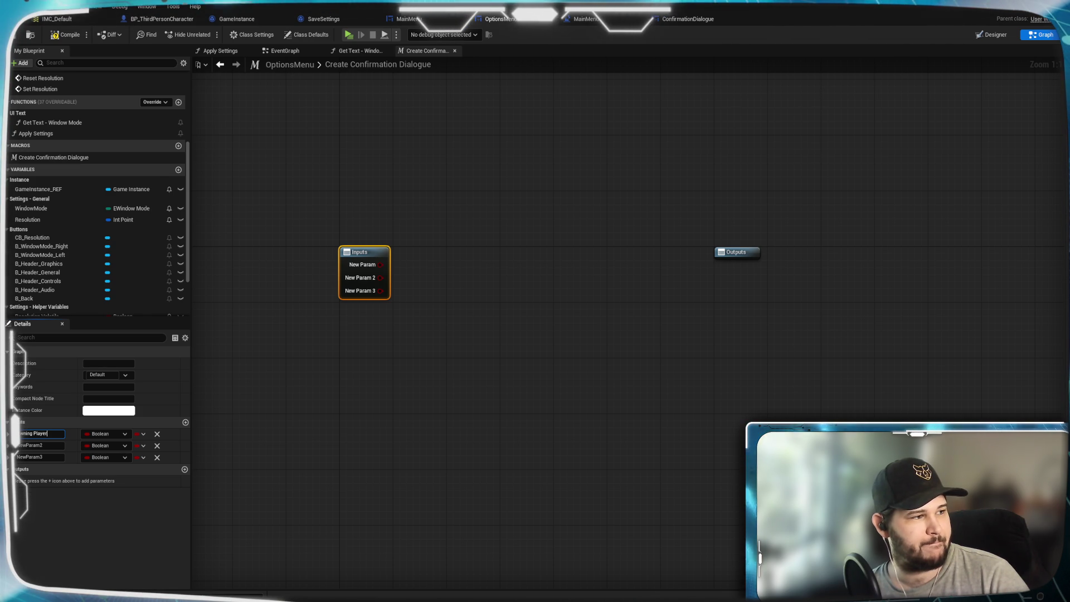
{"action": "key", "text": "Return"}
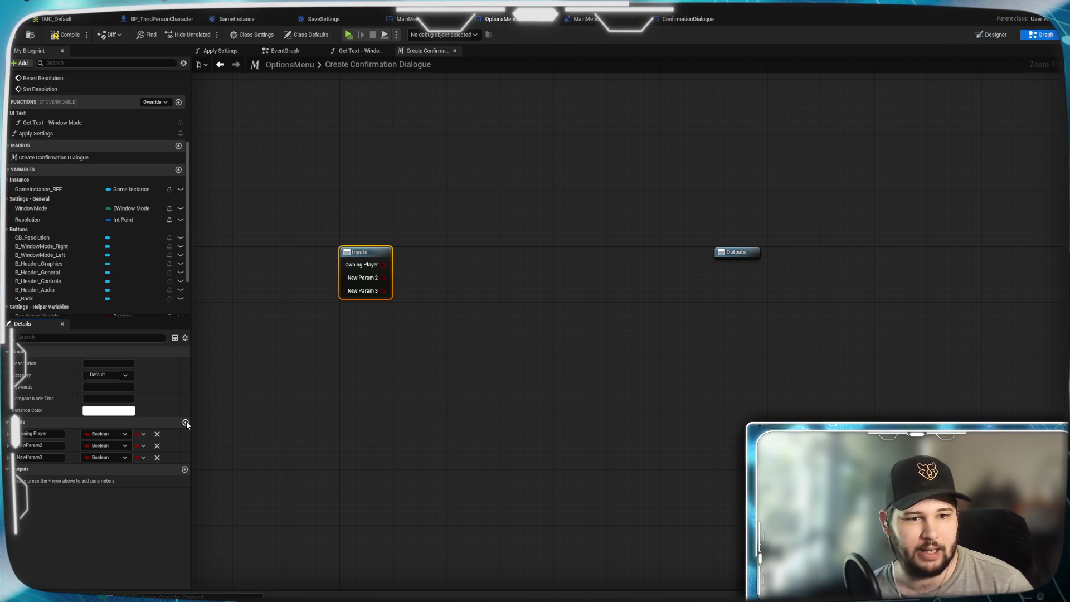
{"action": "left_click", "coordinate": [186, 422]}
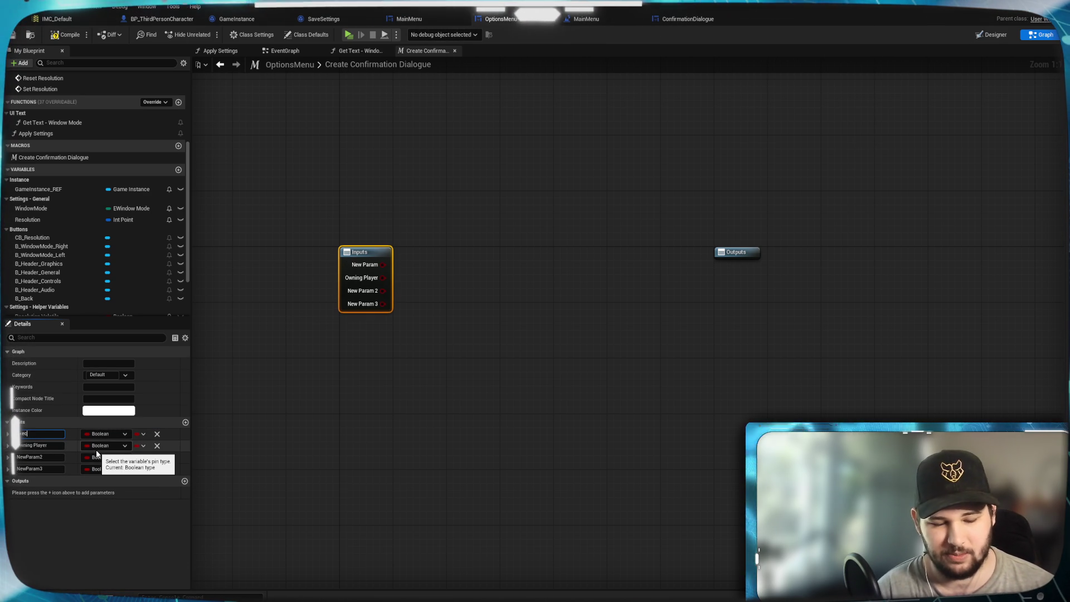
{"action": "type", "text": "Execute"}
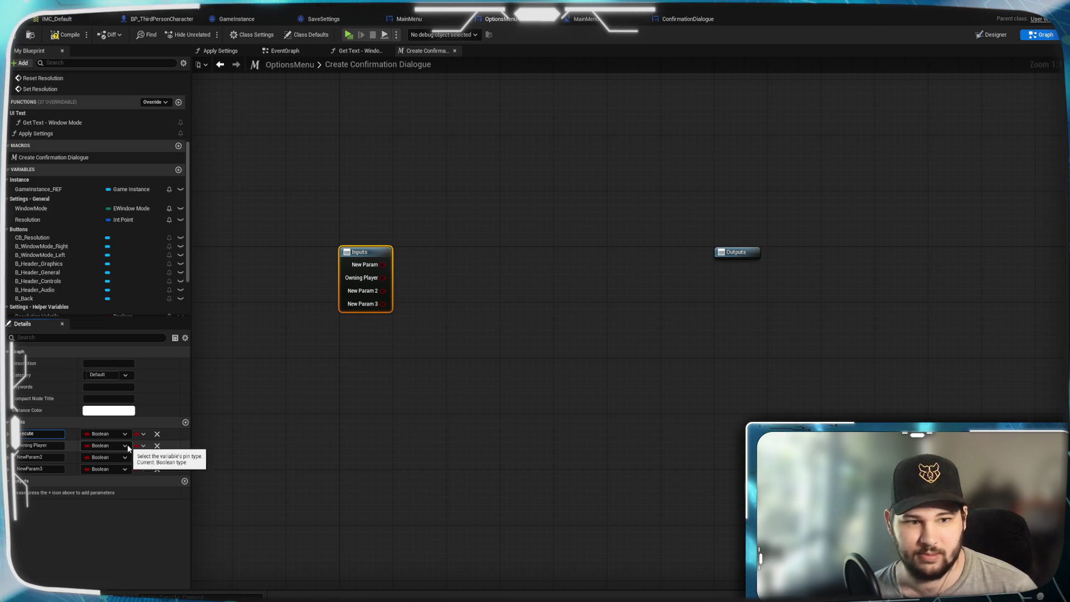
{"action": "key", "text": "Return"}
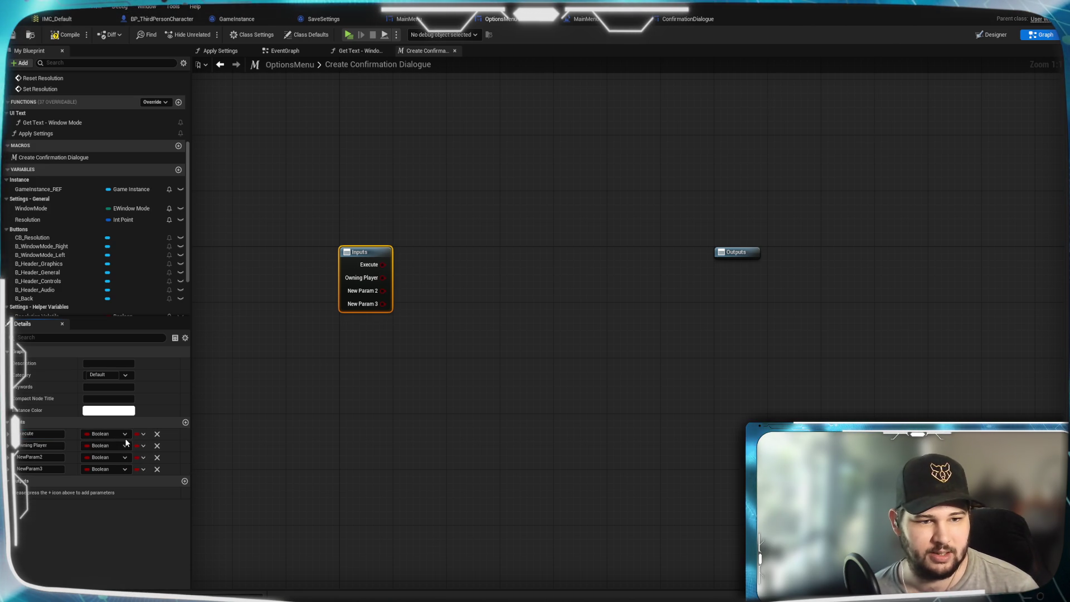
{"action": "left_click", "coordinate": [123, 434]}
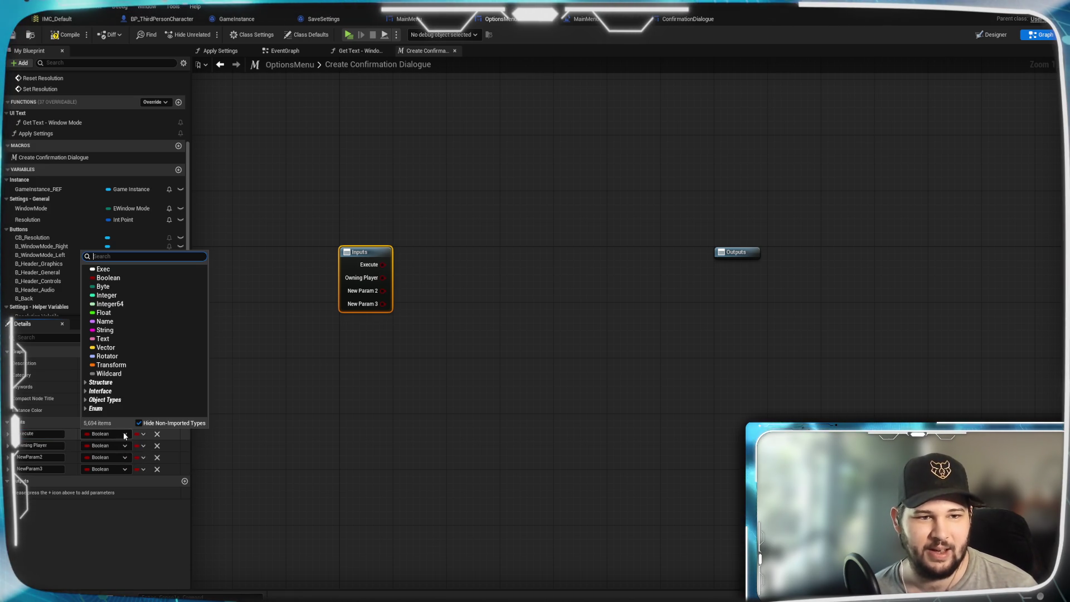
{"action": "left_click", "coordinate": [107, 273]}
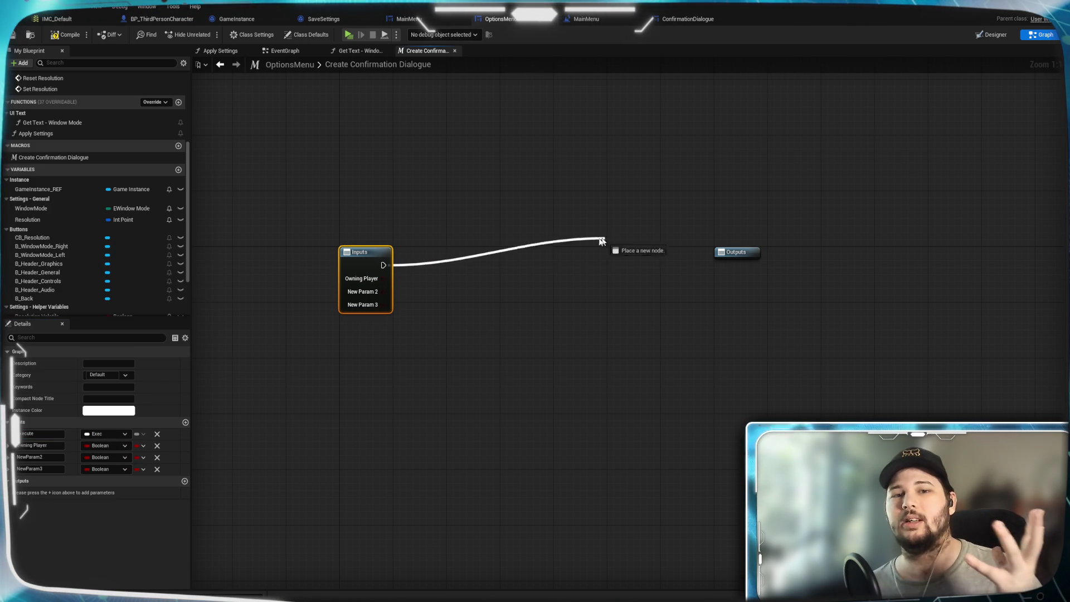
{"action": "left_click_drag", "start_coordinate": [457, 236], "coordinate": [481, 183]}
Make Owning Player a Player Controller object reference input.
{"action": "left_click", "coordinate": [378, 393]}
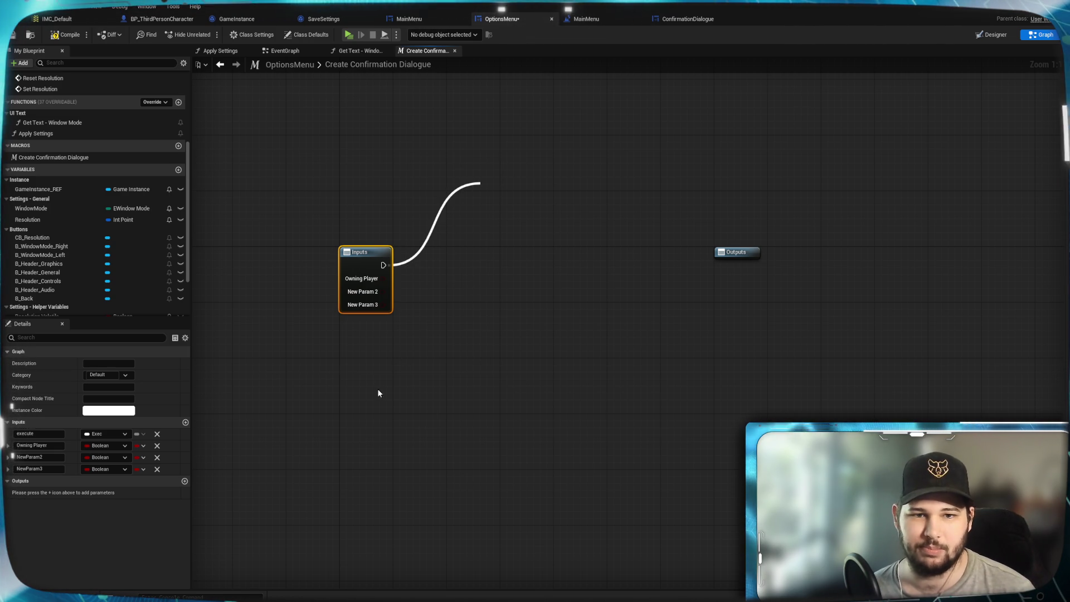
{"action": "left_click", "coordinate": [373, 288]}
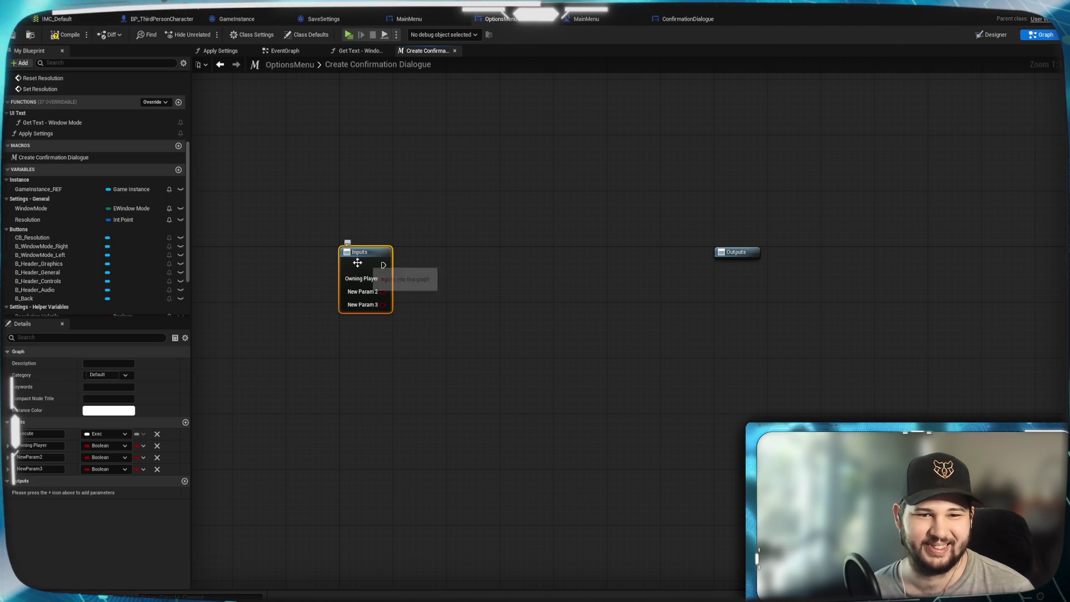
{"action": "left_click", "coordinate": [104, 454]}
{"action": "type", "text": "player"}
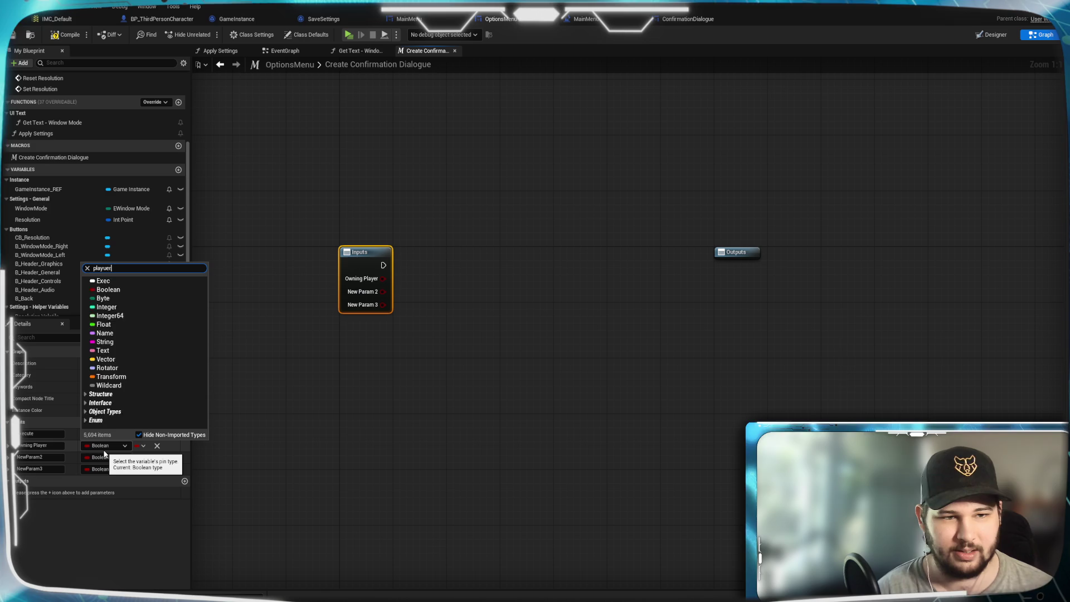
{"action": "type", "text": "c"}
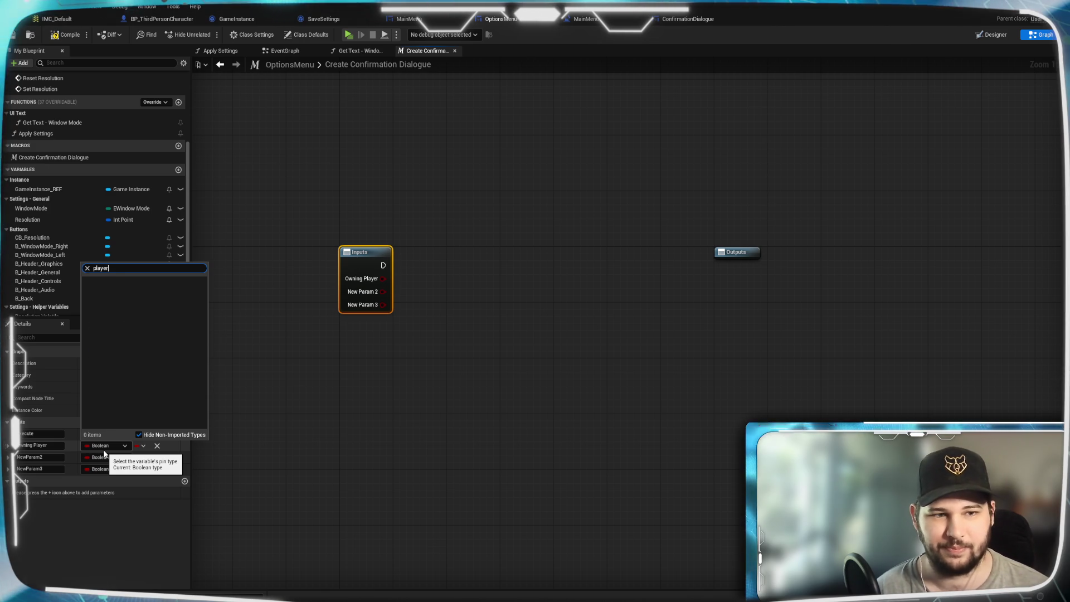
{"action": "type", "text": " er"}
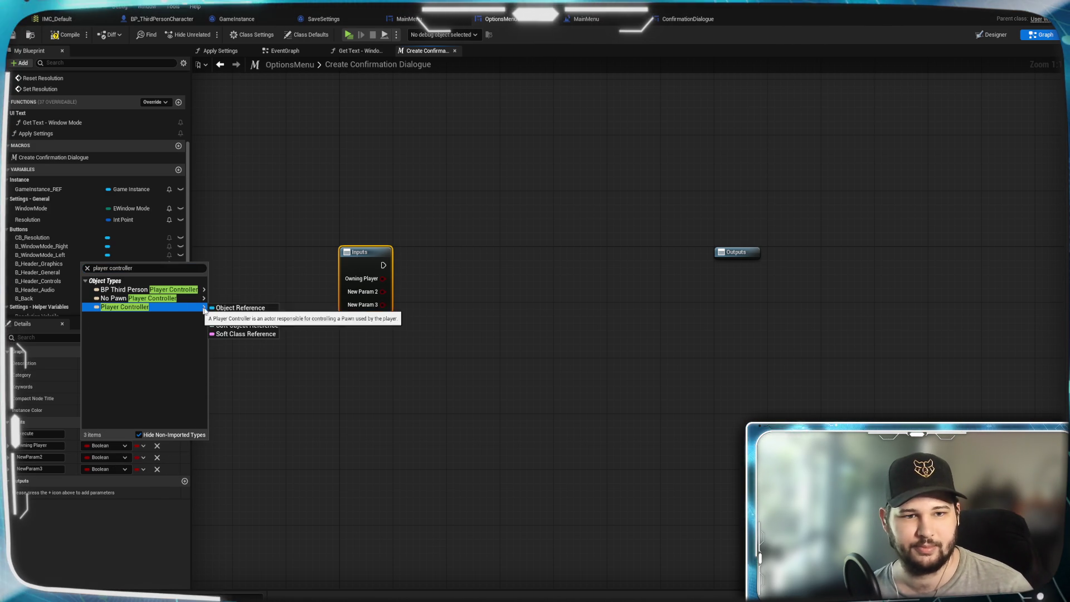
{"action": "left_click", "coordinate": [274, 458]}
{"action": "type", "text": "Confirmation Choice"}
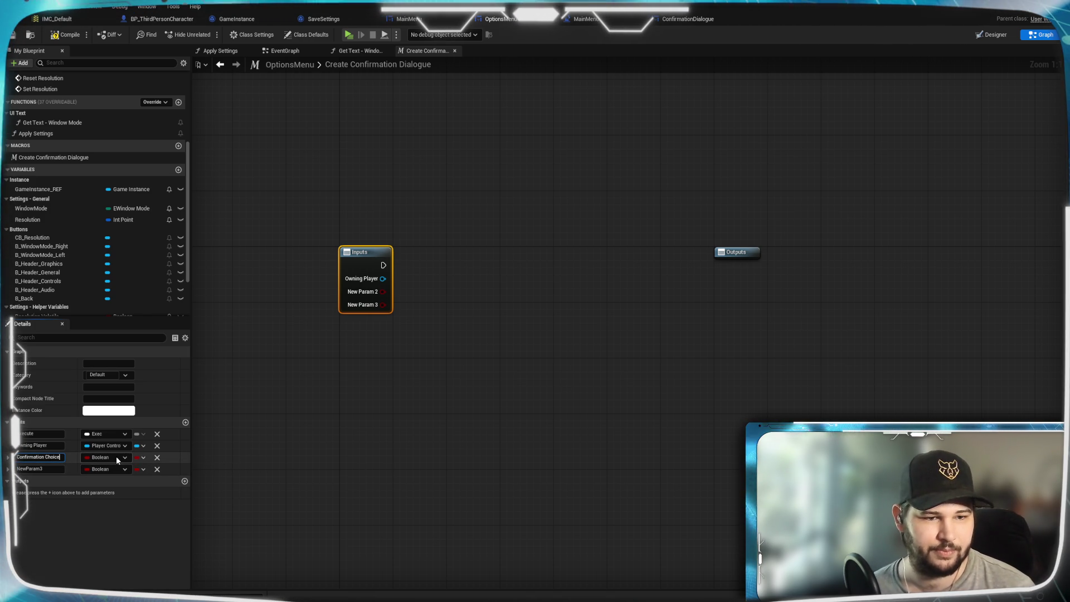
Rename the second input Confirmation Choice and make it a String.
{"action": "key", "text": "Return"}
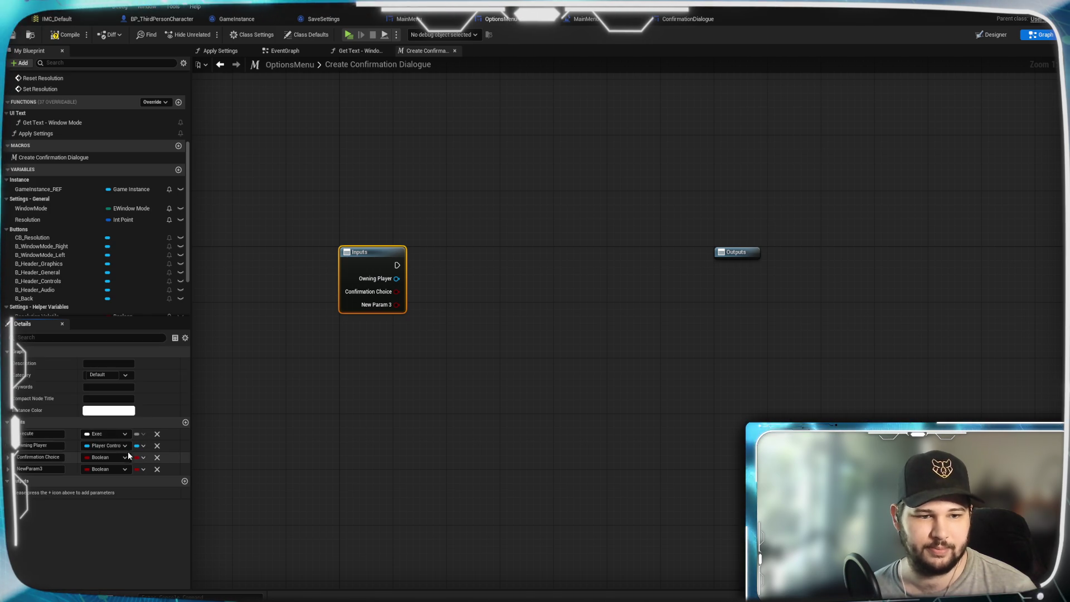
{"action": "left_click", "coordinate": [126, 457]}
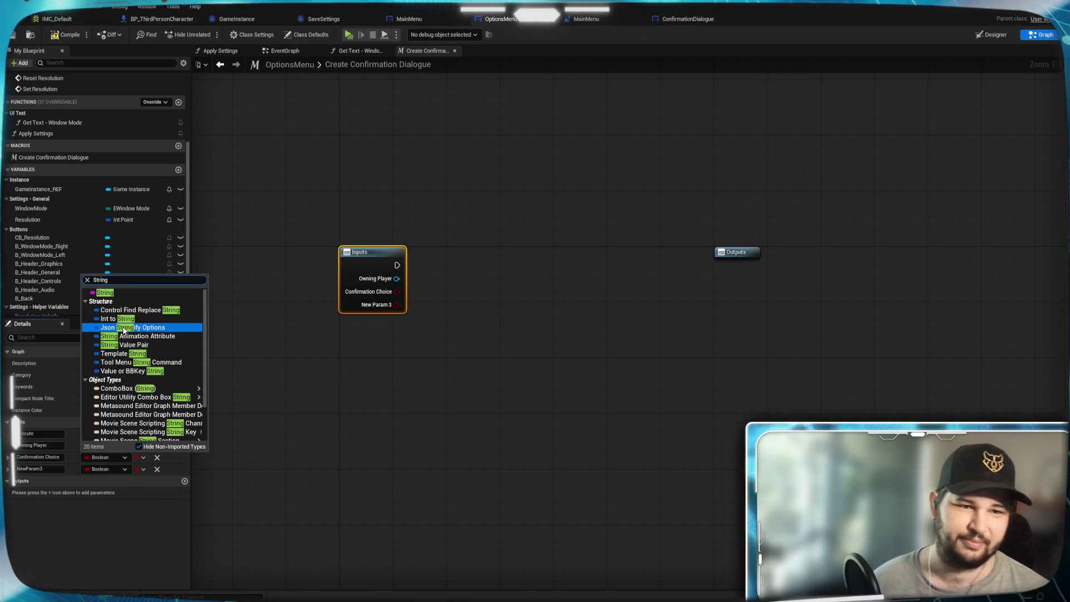
{"action": "key", "text": "Escape"}
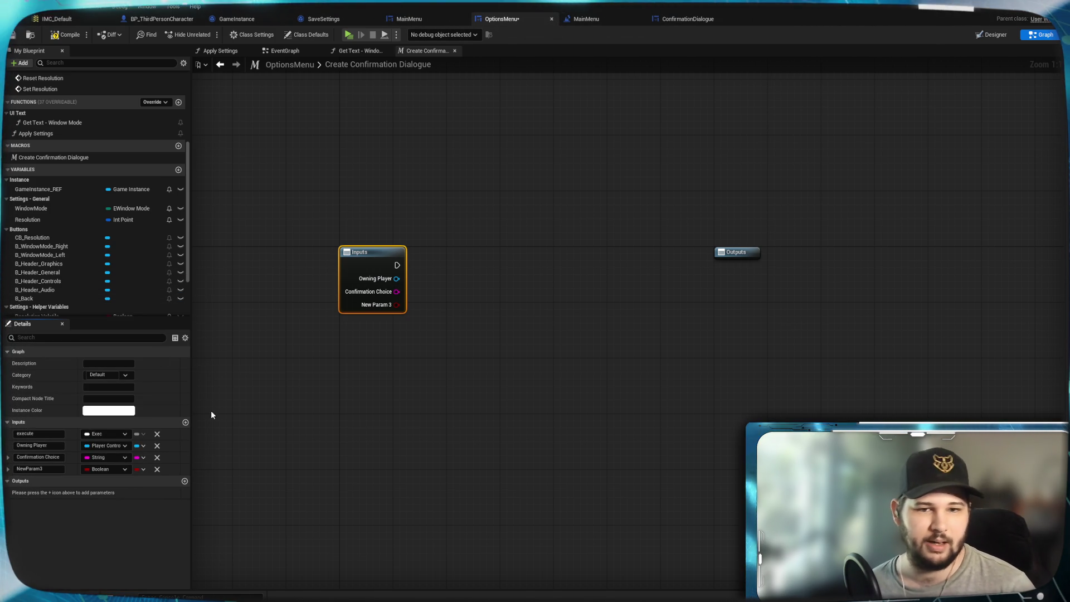
{"action": "left_click", "coordinate": [44, 469]}
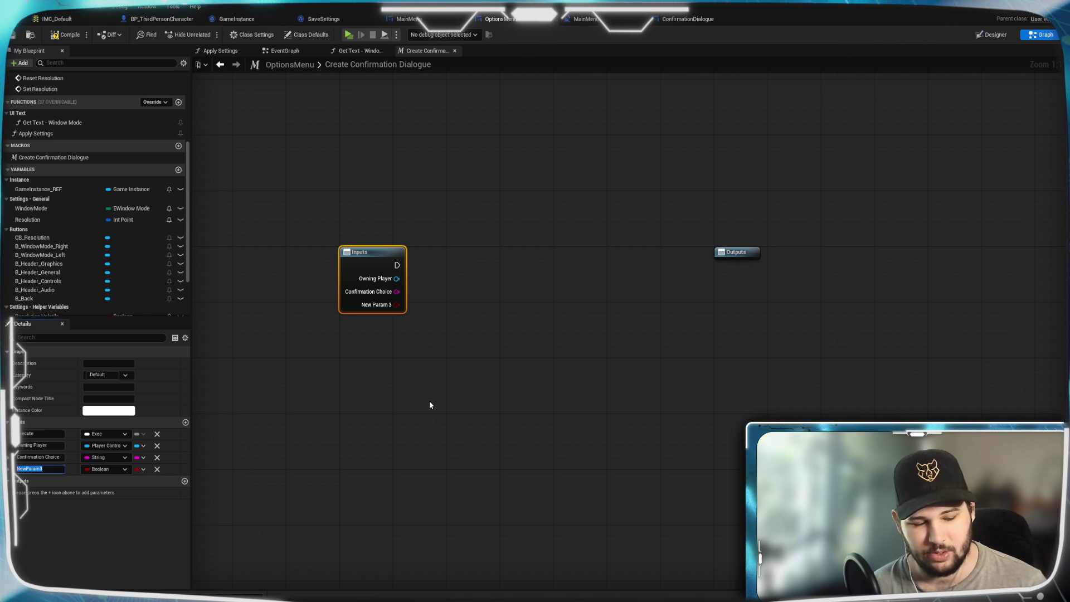
Rename the last input Z_Order and make it an Integer.
{"action": "type", "text": "0"}
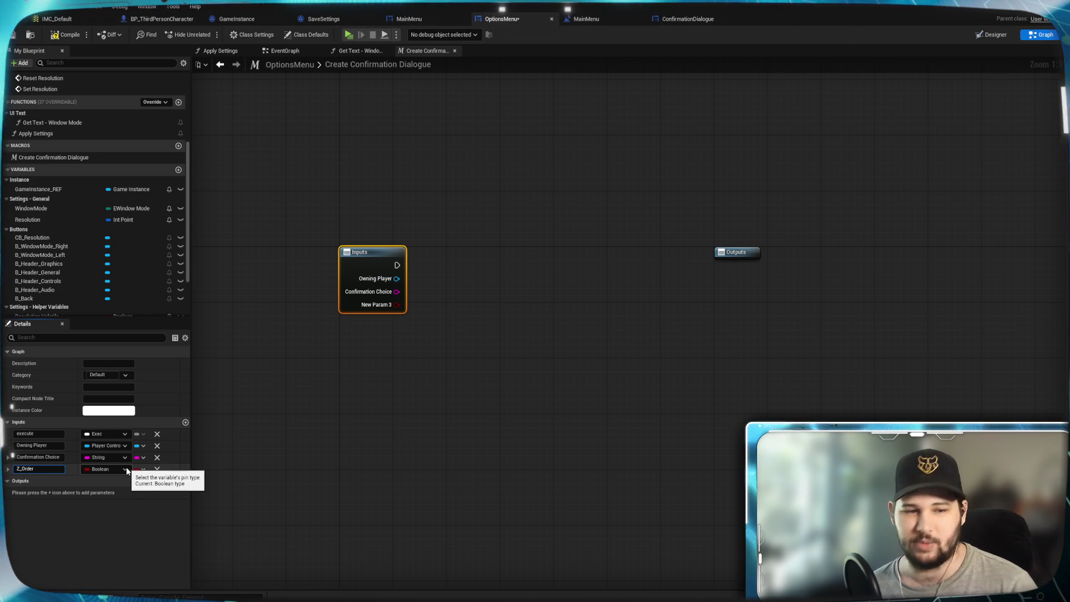
{"action": "key", "text": "Return"}
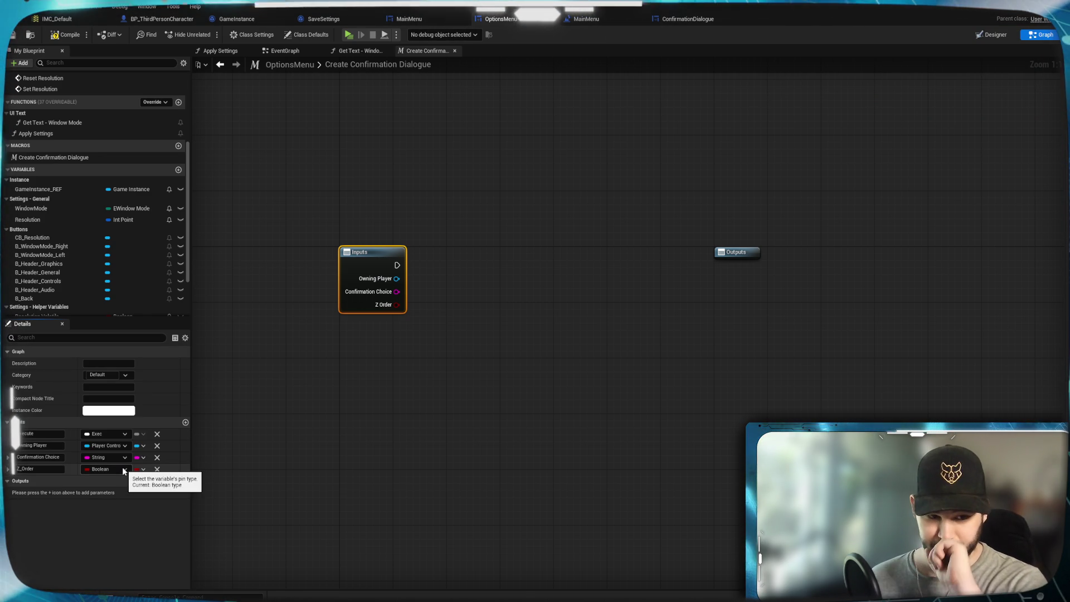
{"action": "left_click", "coordinate": [124, 470]}
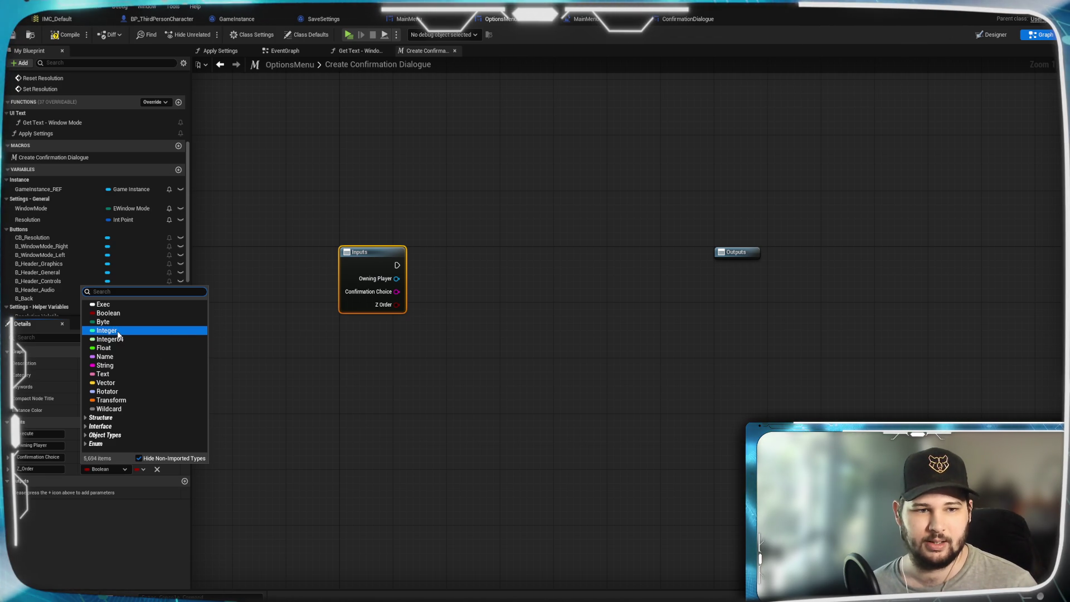
{"action": "left_click", "coordinate": [118, 334]}
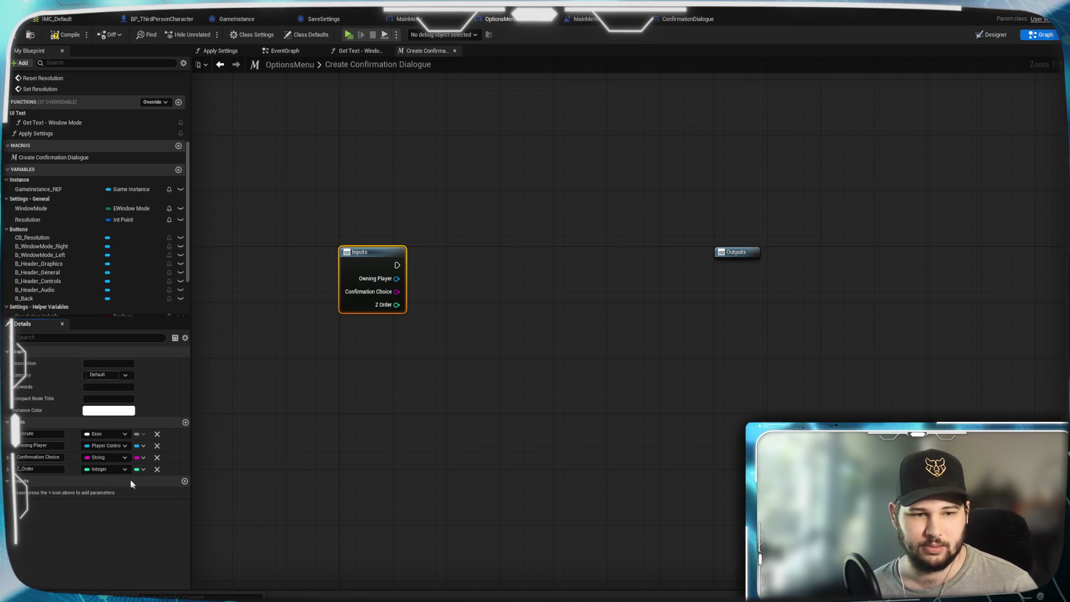
{"action": "left_click", "coordinate": [260, 509]}
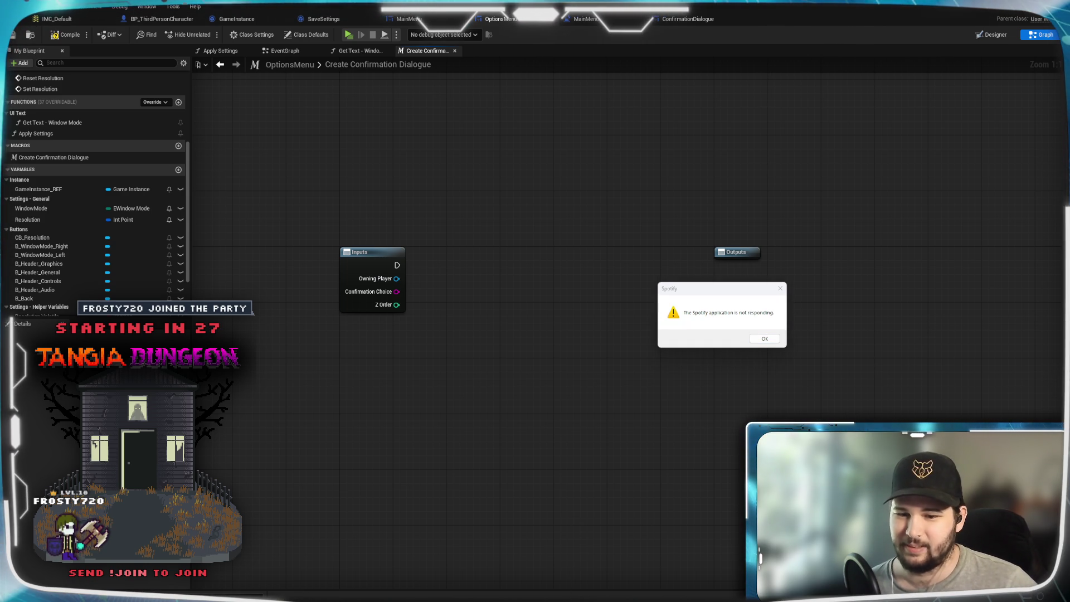
Dismiss the Spotify warning, link Twitch Tools to Twitch via the Spooder key, then close Stream Dock.
{"action": "left_click", "coordinate": [759, 340]}
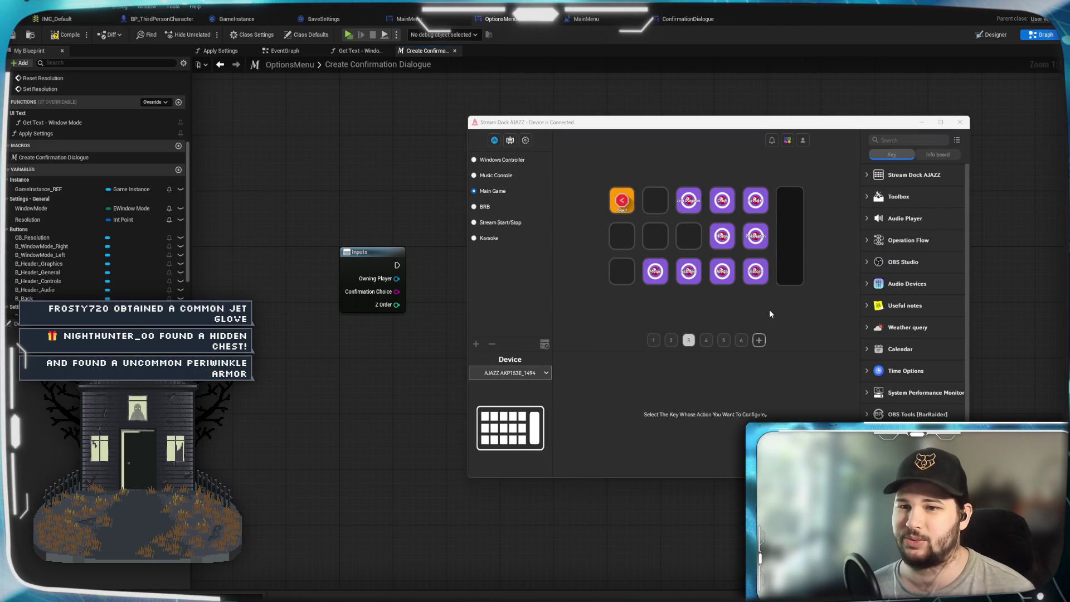
{"action": "left_click", "coordinate": [752, 211]}
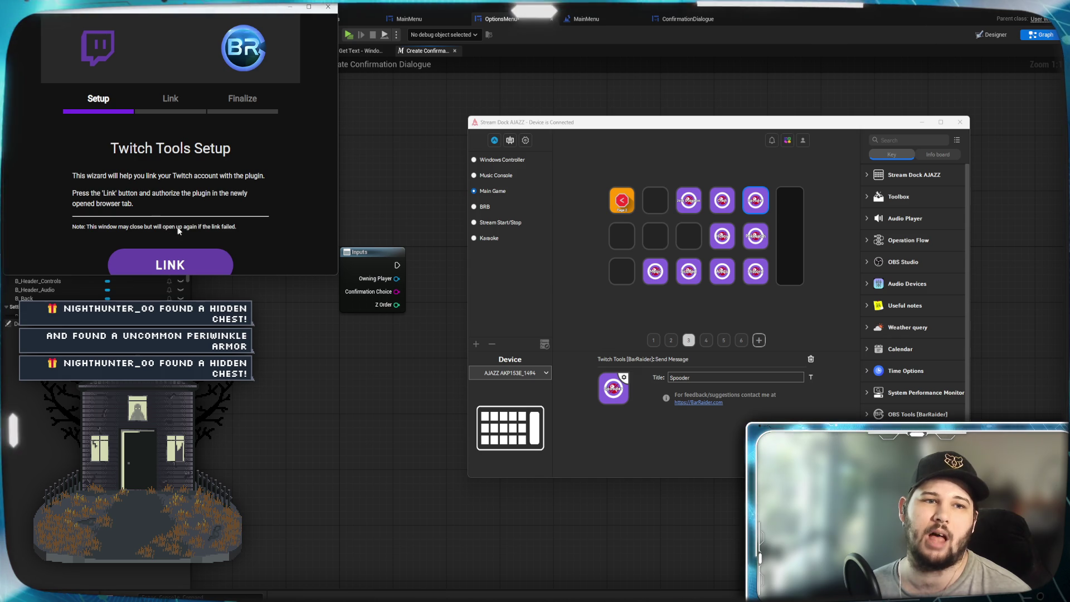
{"action": "left_click", "coordinate": [171, 263]}
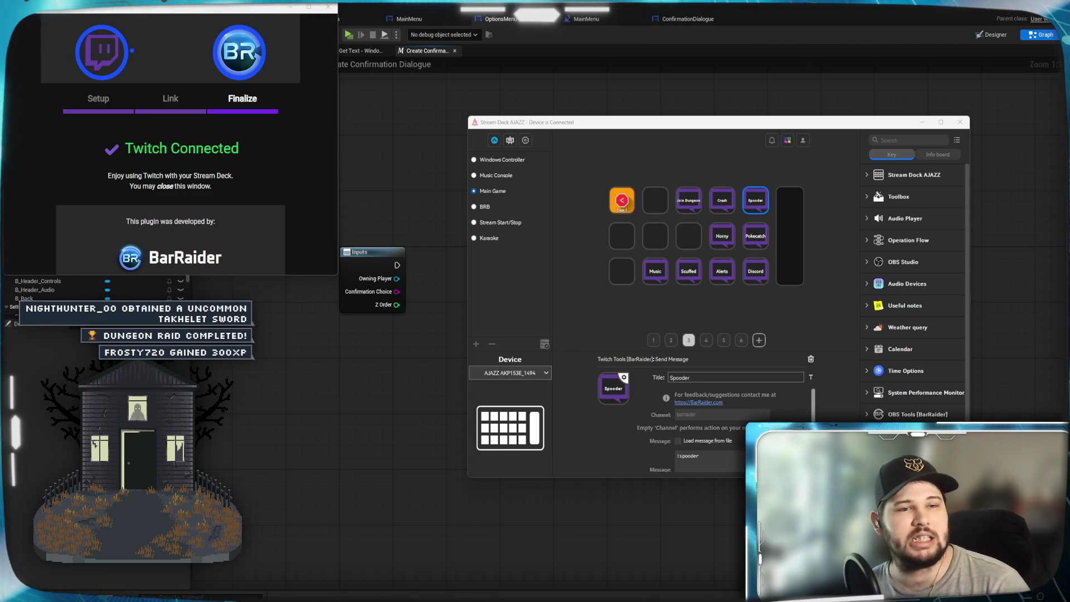
{"action": "key", "text": "alt+F4"}
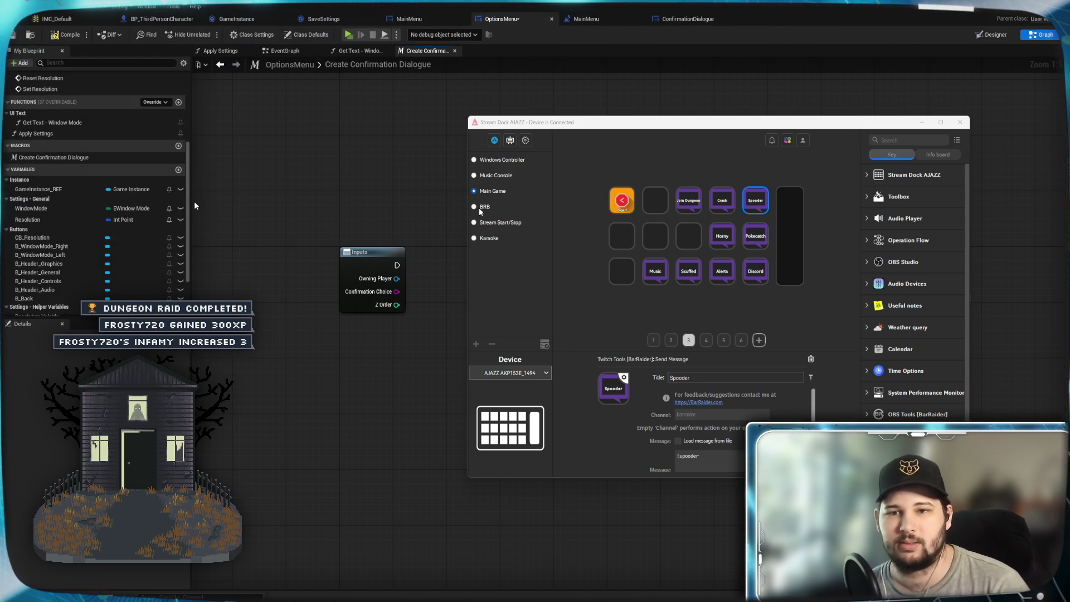
{"action": "left_click", "coordinate": [670, 167]}
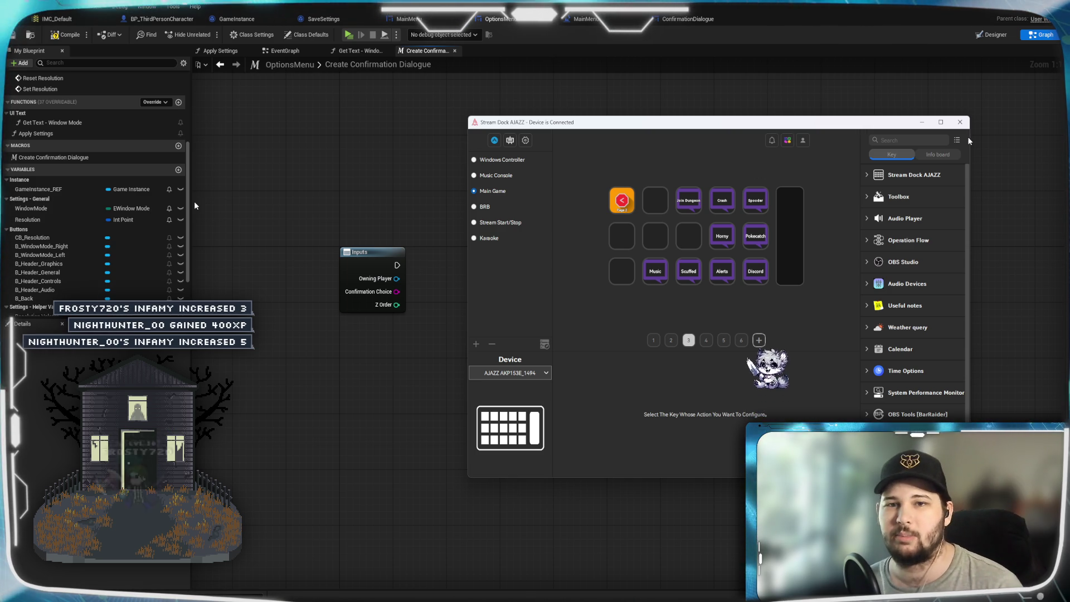
{"action": "left_click", "coordinate": [452, 251]}
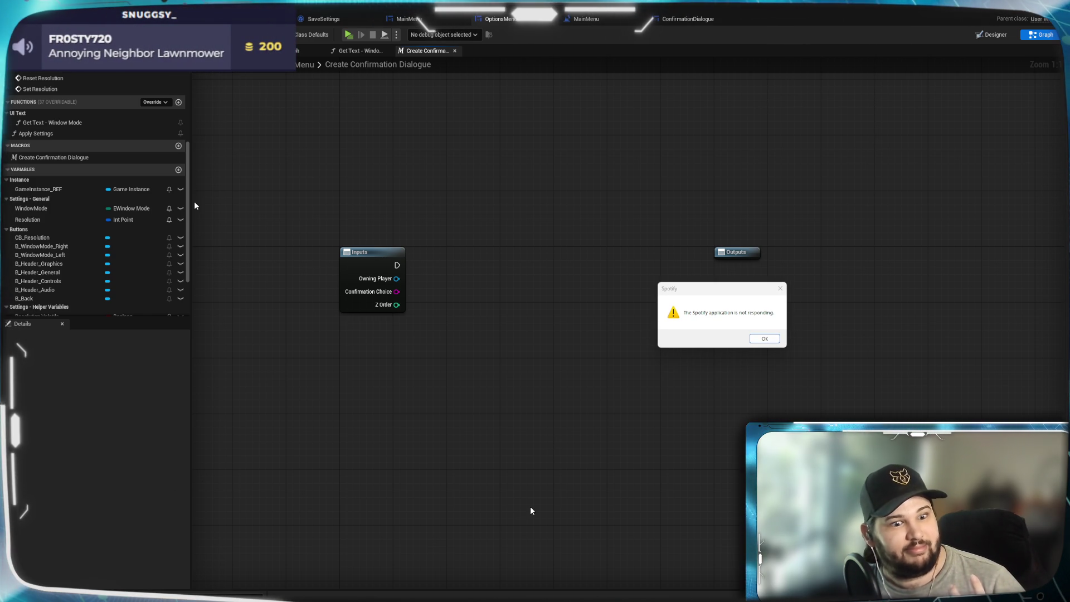
Dismiss the Spotify not-responding warning again.
{"action": "left_click", "coordinate": [761, 338]}
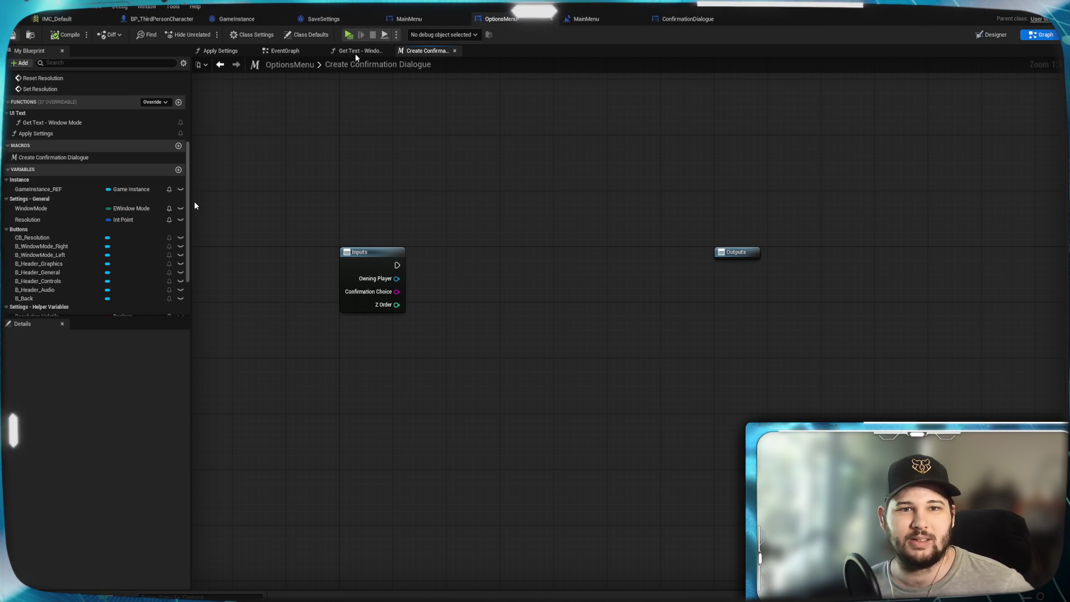
Move the Create Confirmation Dialogue Widget node from EventGraph into the macro, wired to Inputs' execution.
{"action": "left_click", "coordinate": [282, 51]}
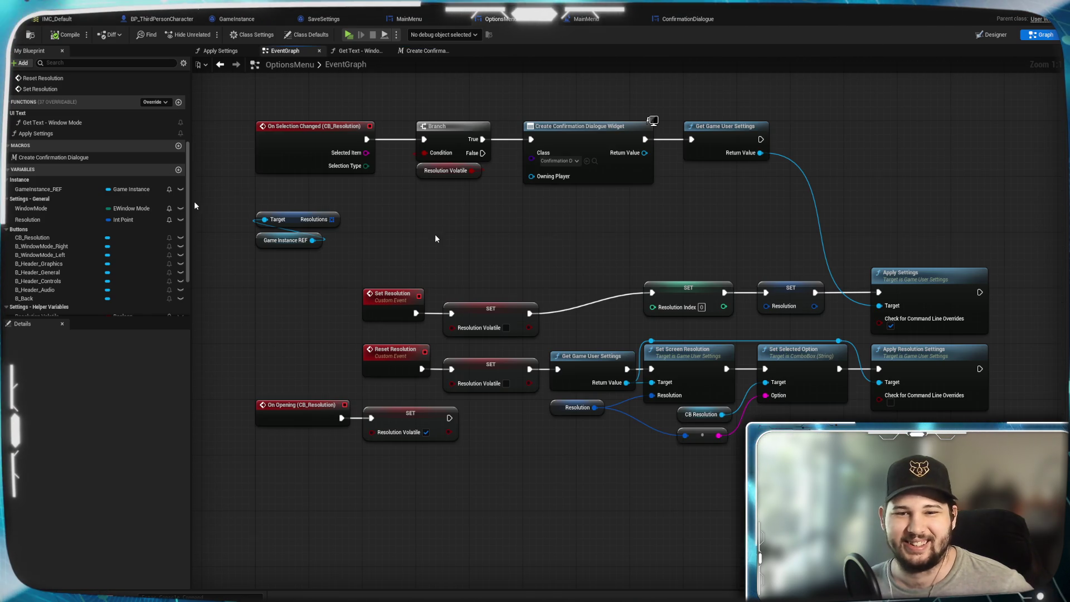
{"action": "left_click", "coordinate": [573, 143]}
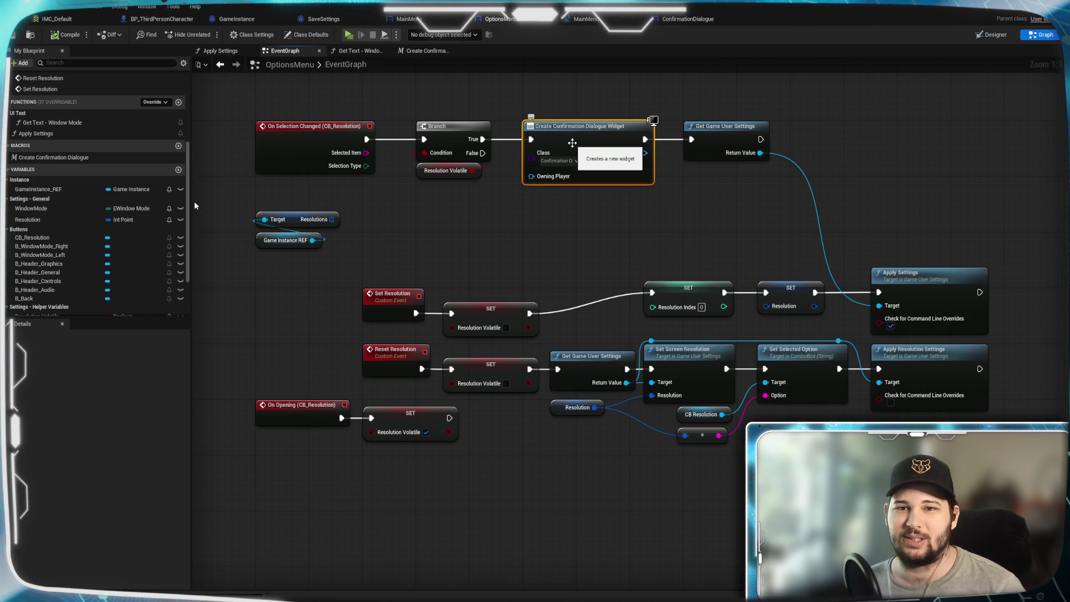
{"action": "key", "text": "Delete"}
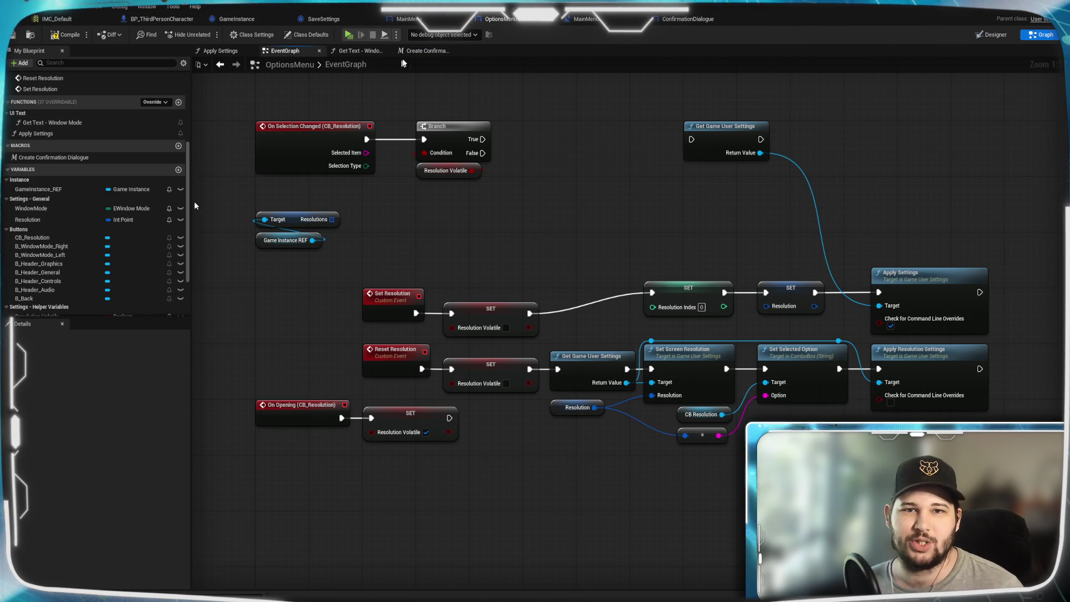
{"action": "left_click", "coordinate": [427, 52]}
{"action": "key", "text": "ctrl+v"}
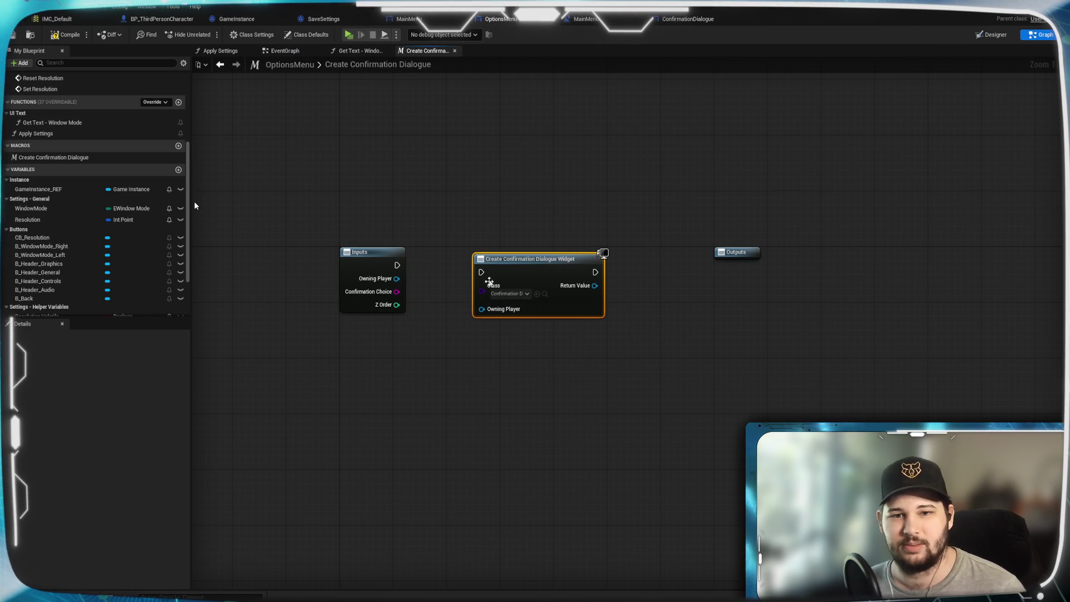
{"action": "left_click_drag", "start_coordinate": [397, 265], "coordinate": [481, 276]}
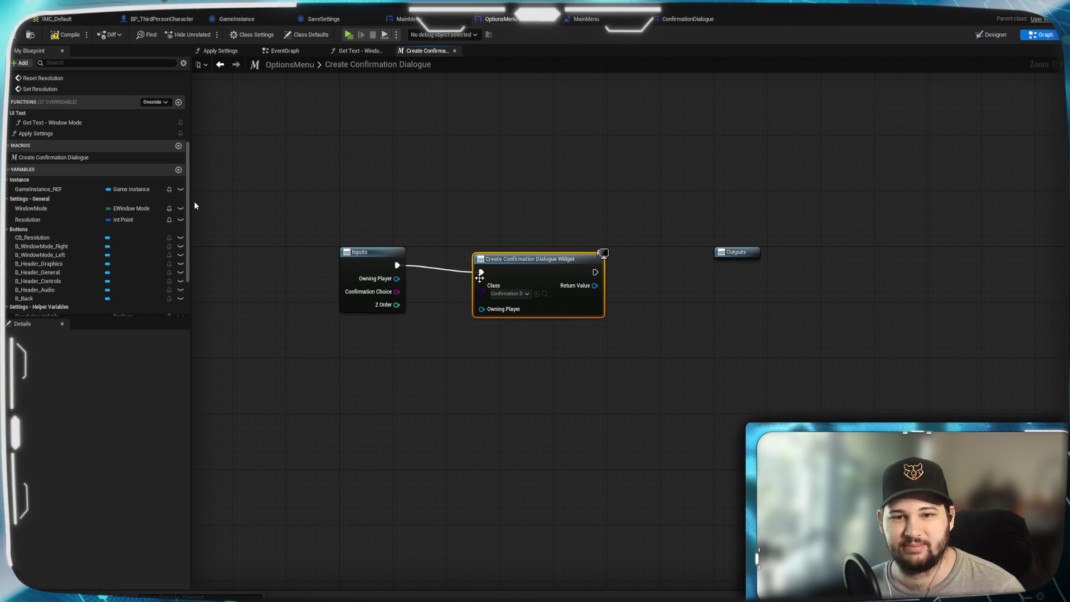
{"action": "left_click_drag", "start_coordinate": [519, 267], "coordinate": [493, 260]}
{"action": "left_click", "coordinate": [624, 209]}
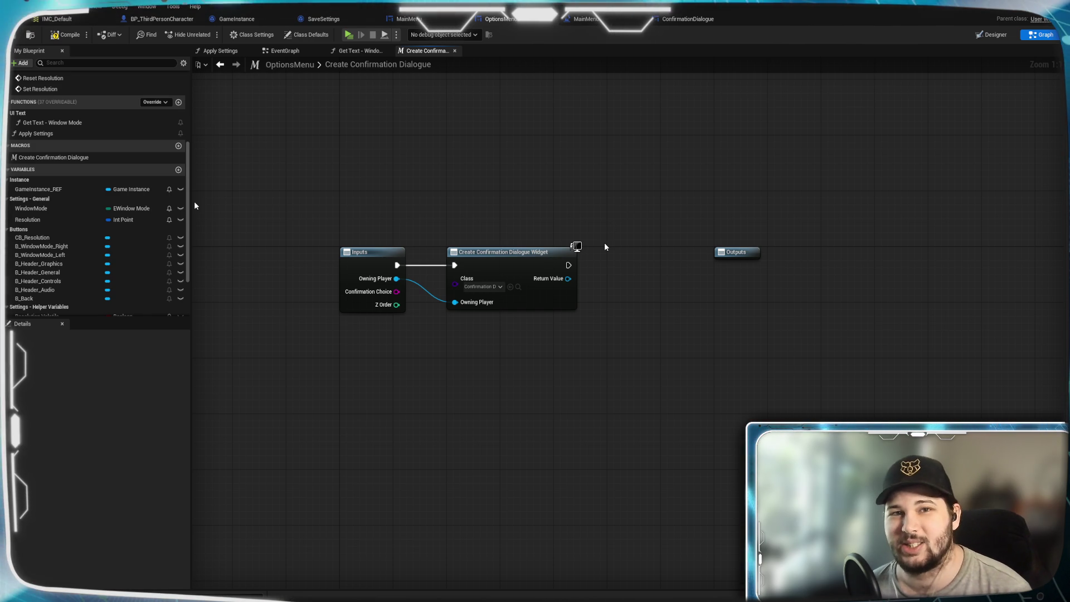
Shift Outputs further right and give it an Exec-type output named exec.
{"action": "mouse_move", "coordinate": [738, 259]}
{"action": "left_mouse_down"}
{"action": "mouse_move", "coordinate": [845, 266]}
{"action": "mouse_move", "coordinate": [897, 255]}
{"action": "left_mouse_up"}
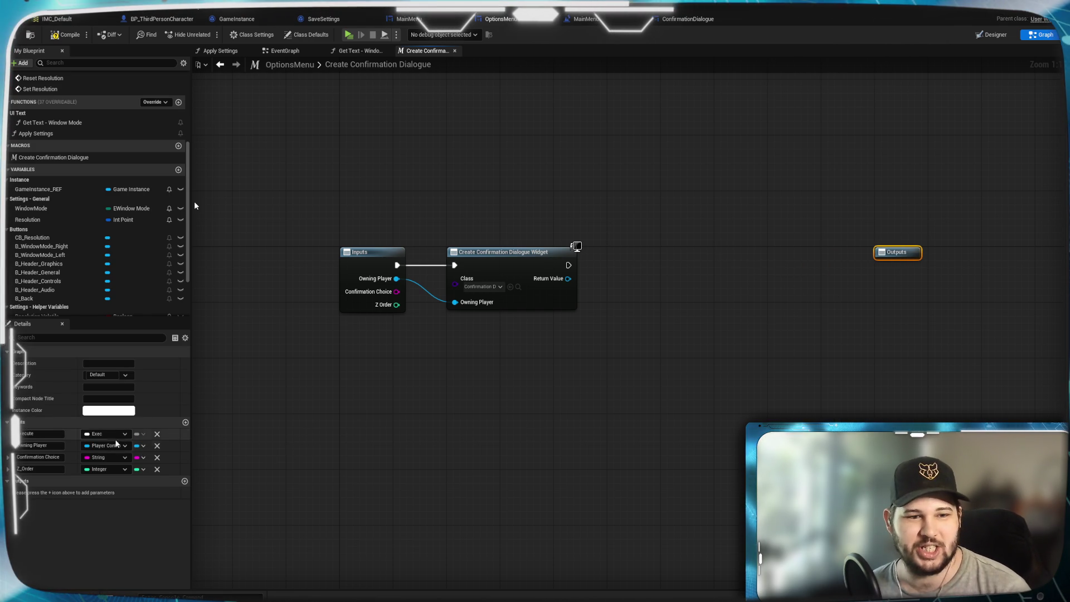
{"action": "left_click", "coordinate": [184, 482]}
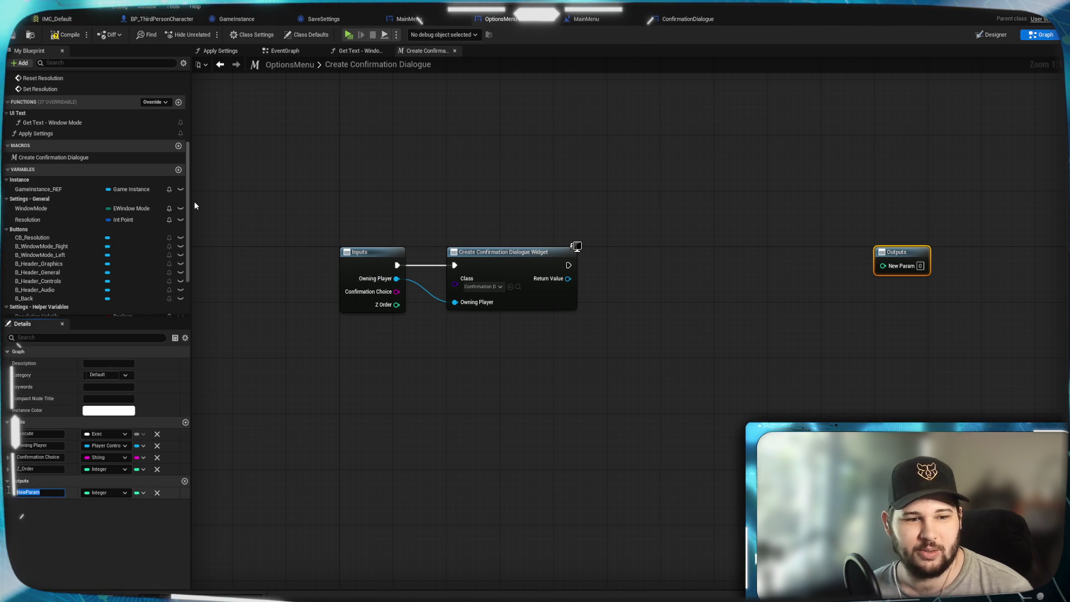
{"action": "type", "text": "exexc"}
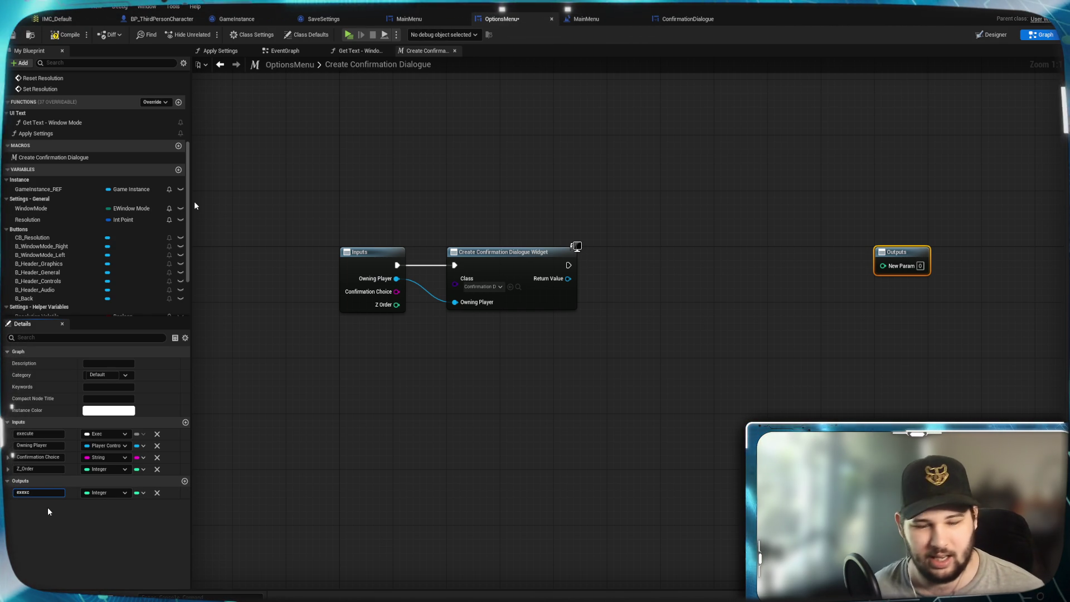
{"action": "key", "text": "BackSpace"}
{"action": "key", "text": "BackSpace"}
{"action": "type", "text": "c"}
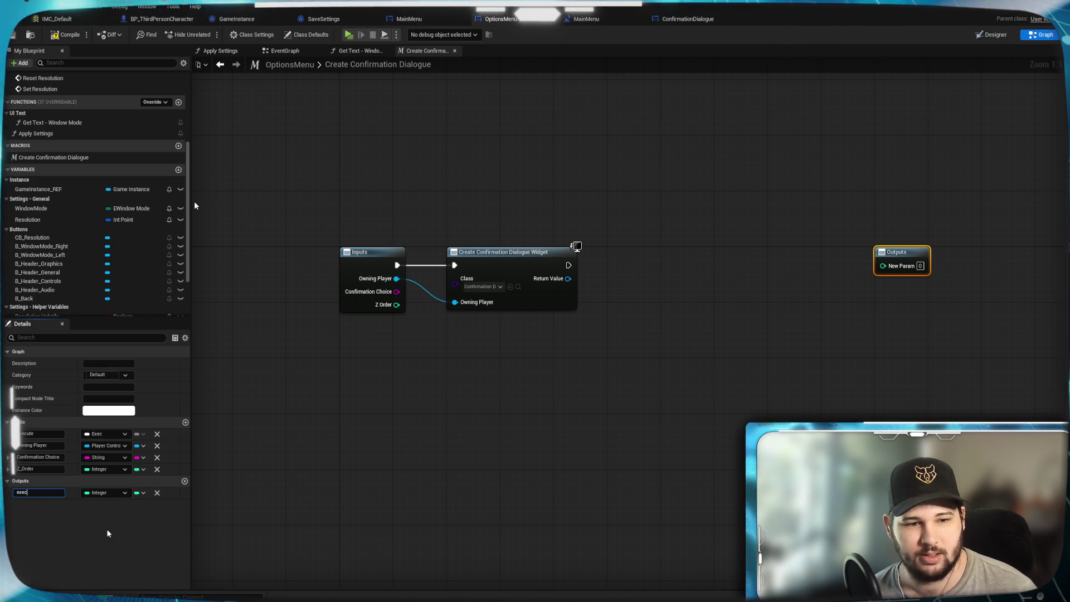
{"action": "key", "text": "Return"}
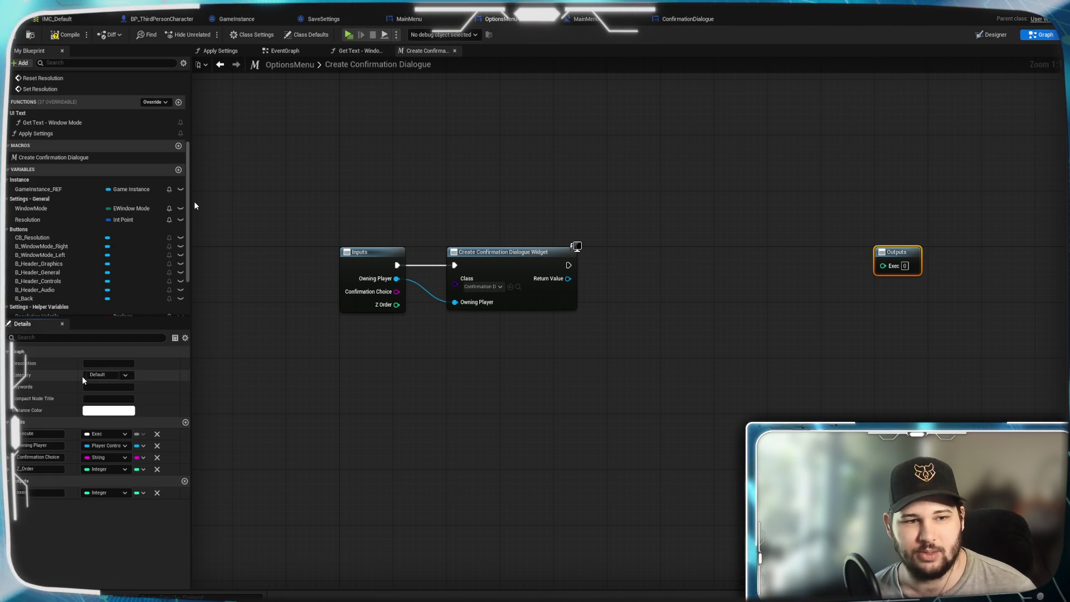
{"action": "left_click", "coordinate": [121, 493]}
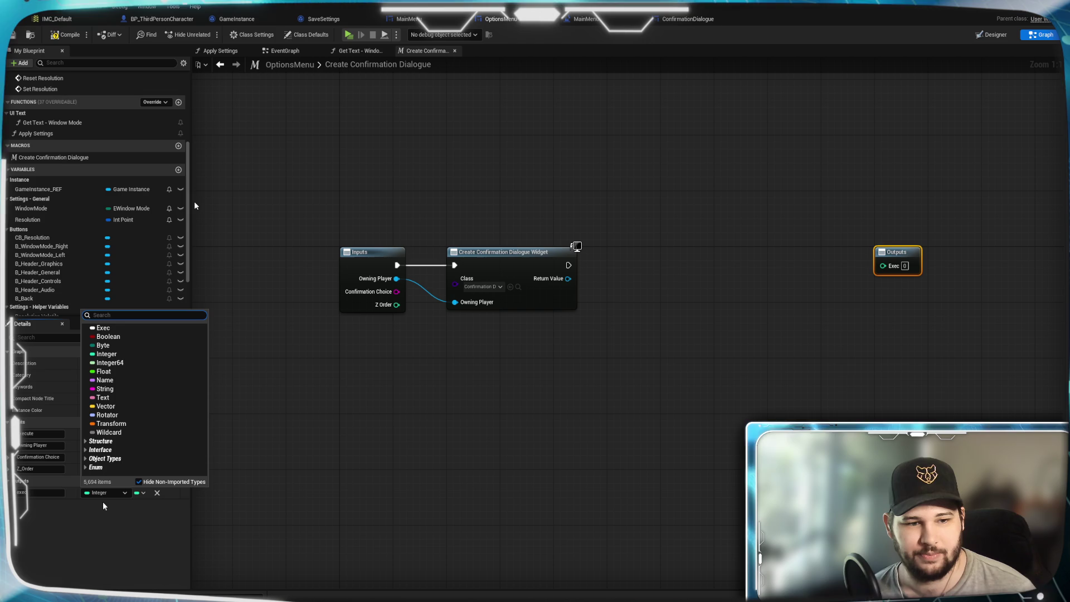
{"action": "left_click", "coordinate": [107, 343]}
{"action": "left_click", "coordinate": [758, 349]}
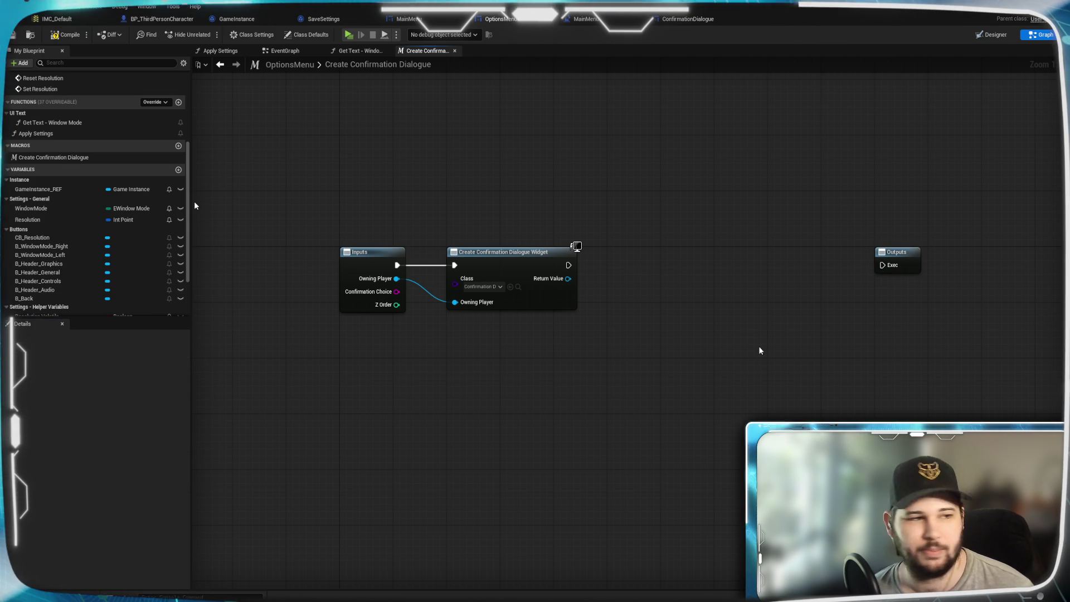
Rename the Outputs node's exec pin to 'and then'.
{"action": "left_click", "coordinate": [896, 254]}
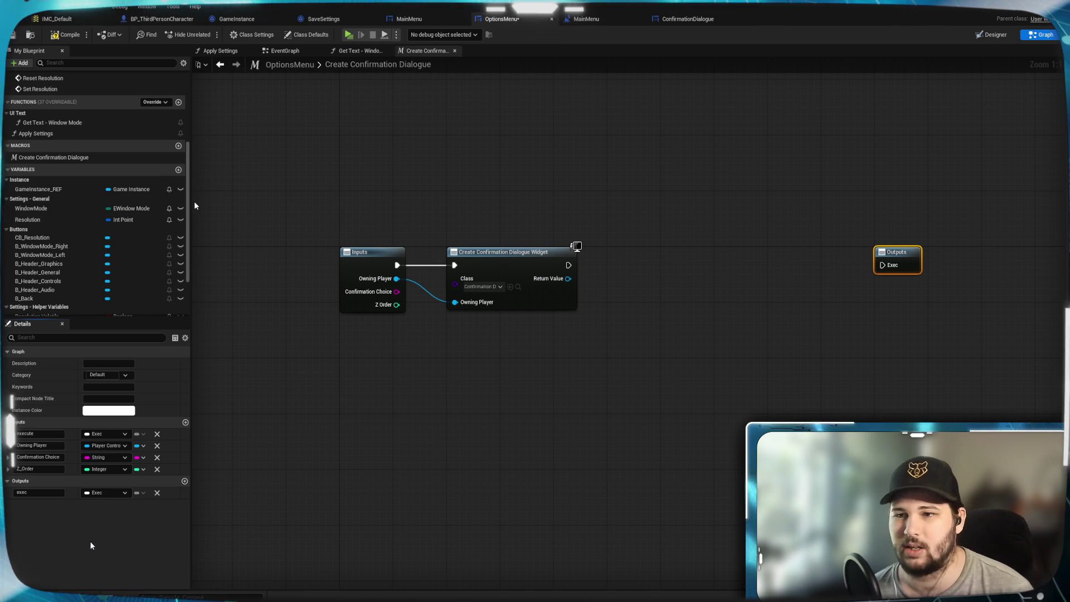
{"action": "left_click", "coordinate": [36, 495]}
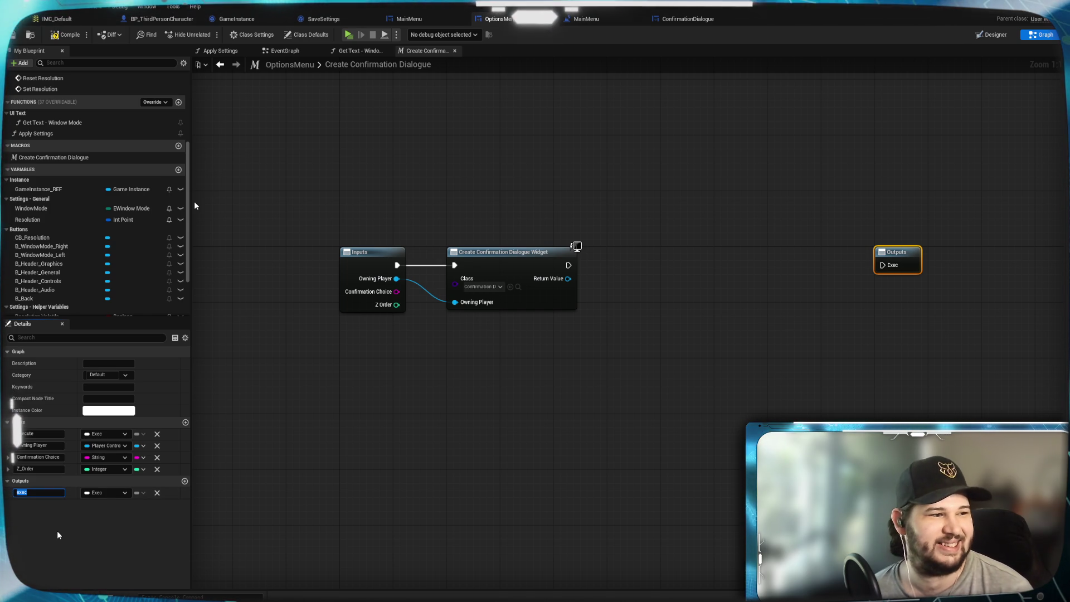
{"action": "type", "text": "and then"}
{"action": "key", "text": "Return"}
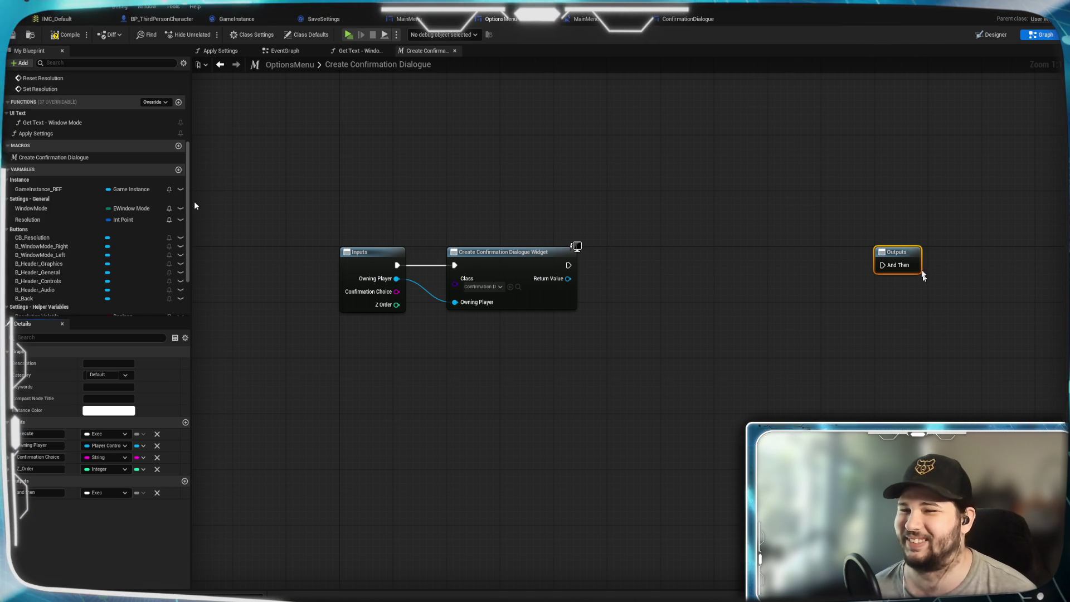
{"action": "left_click", "coordinate": [871, 375]}
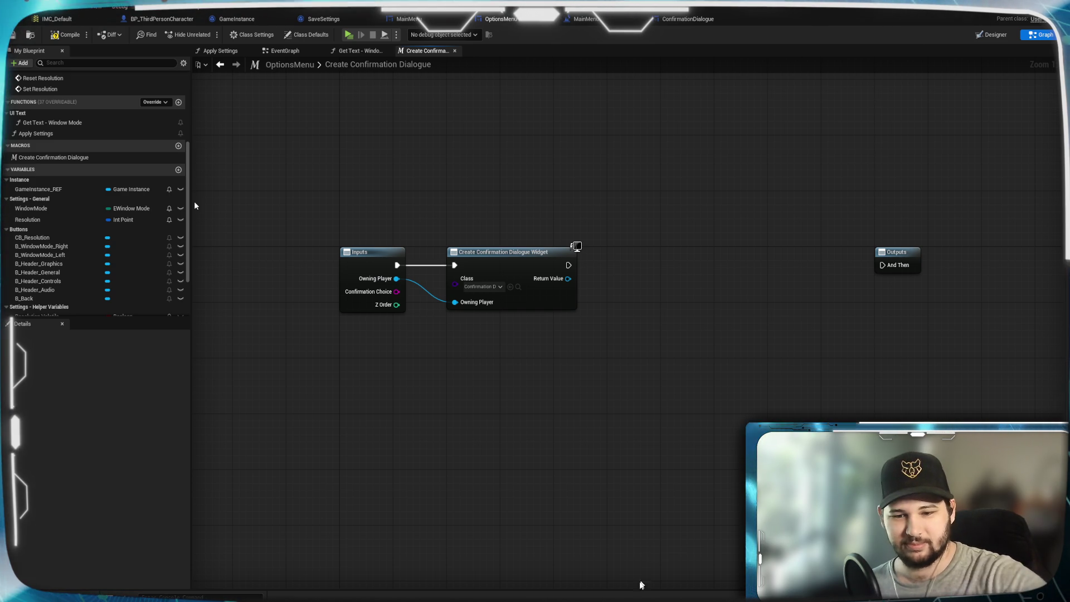
{"action": "mouse_move", "coordinate": [609, 600]}
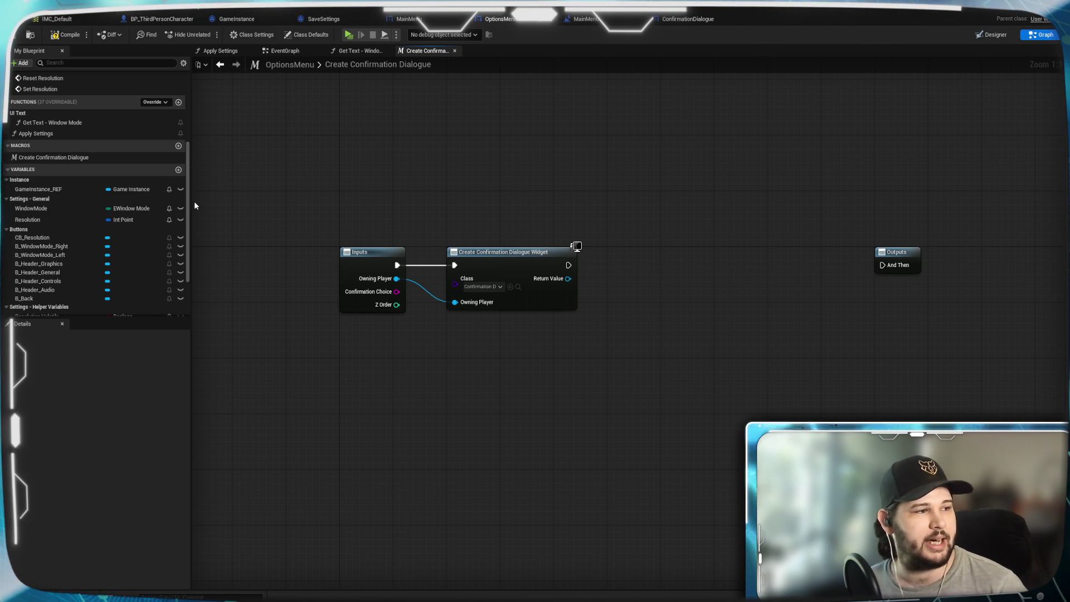
Add a SET Confirmation Choice setter pulled from the created widget's Return Value.
{"action": "mouse_move", "coordinate": [394, 292]}
{"action": "left_mouse_down"}
{"action": "mouse_move", "coordinate": [725, 276]}
{"action": "mouse_move", "coordinate": [644, 289]}
{"action": "mouse_move", "coordinate": [633, 281]}
{"action": "left_mouse_up"}
{"action": "left_click", "coordinate": [571, 352]}
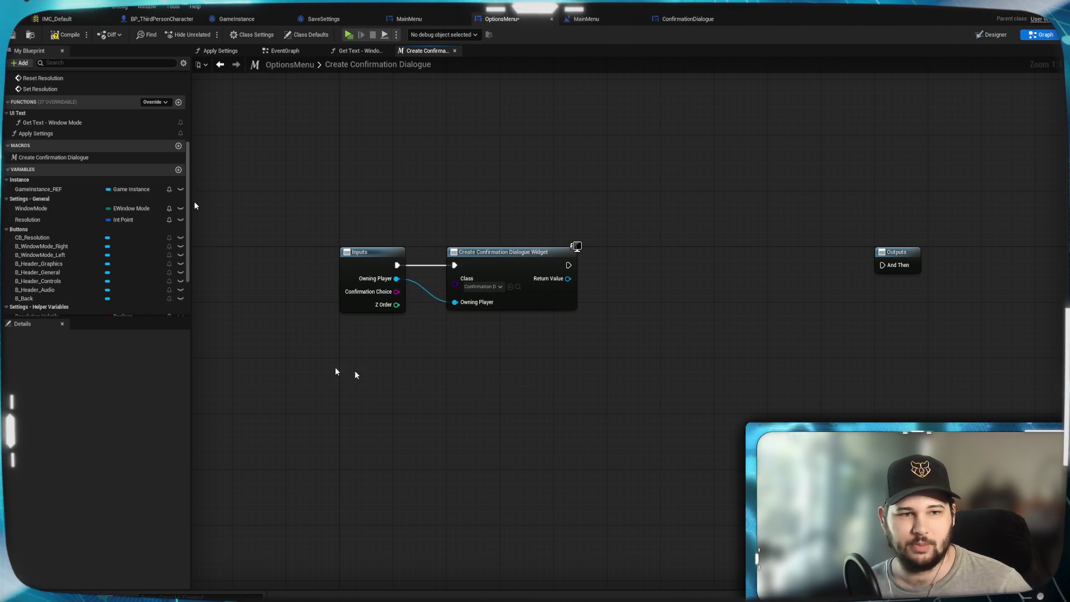
{"action": "scroll", "coordinate": [72, 228], "scroll_direction": "down", "scroll_amount": 1}
{"action": "scroll", "coordinate": [71, 229], "scroll_direction": "down", "scroll_amount": 3}
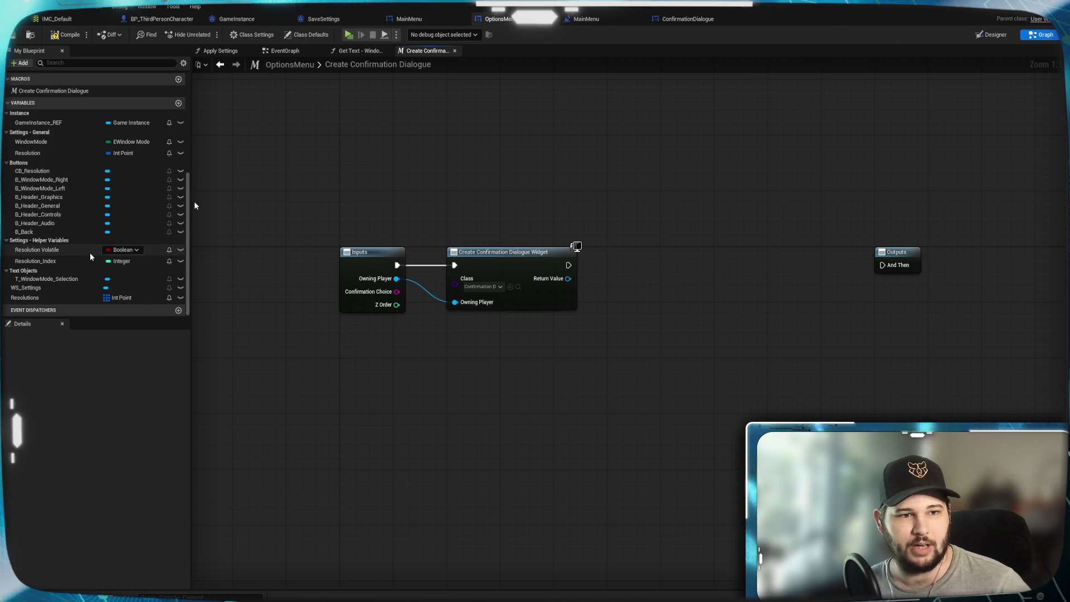
{"action": "scroll", "coordinate": [86, 261], "scroll_direction": "up", "scroll_amount": 3}
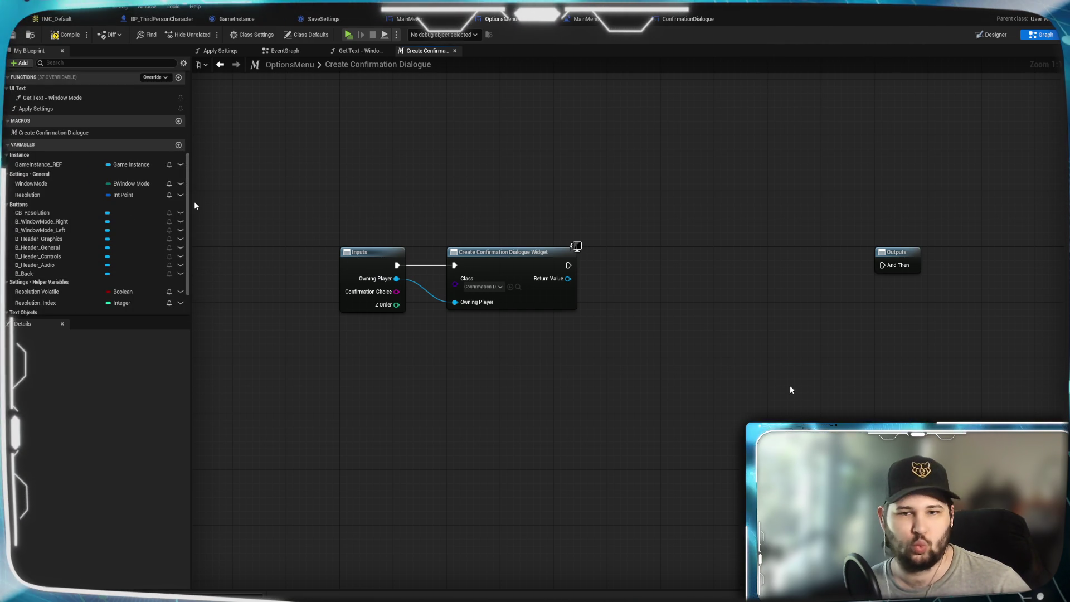
{"action": "left_click_drag", "start_coordinate": [568, 278], "coordinate": [611, 293]}
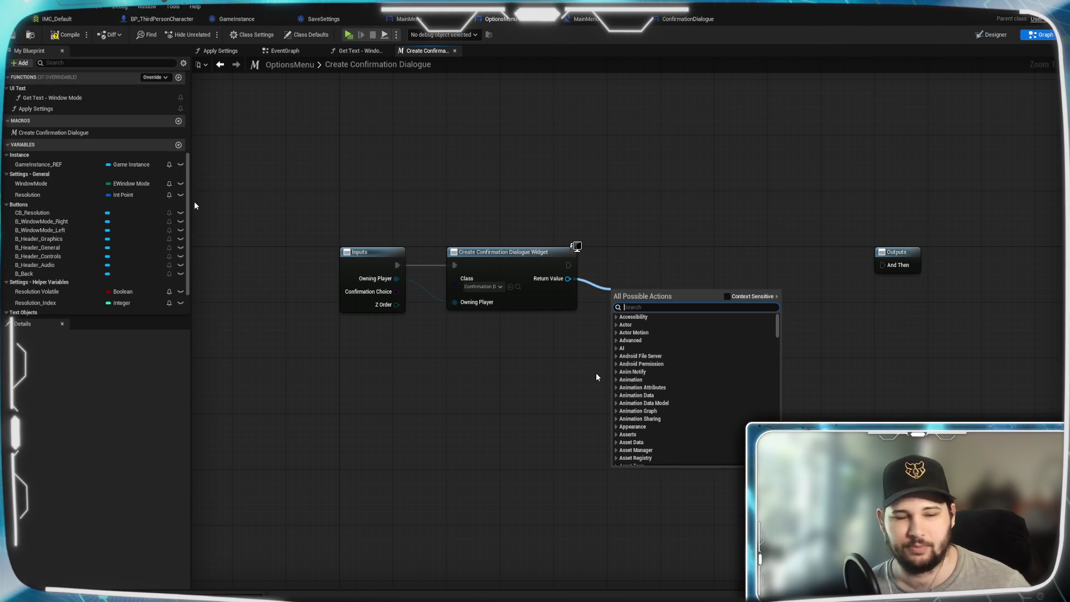
{"action": "type", "text": "set confir"}
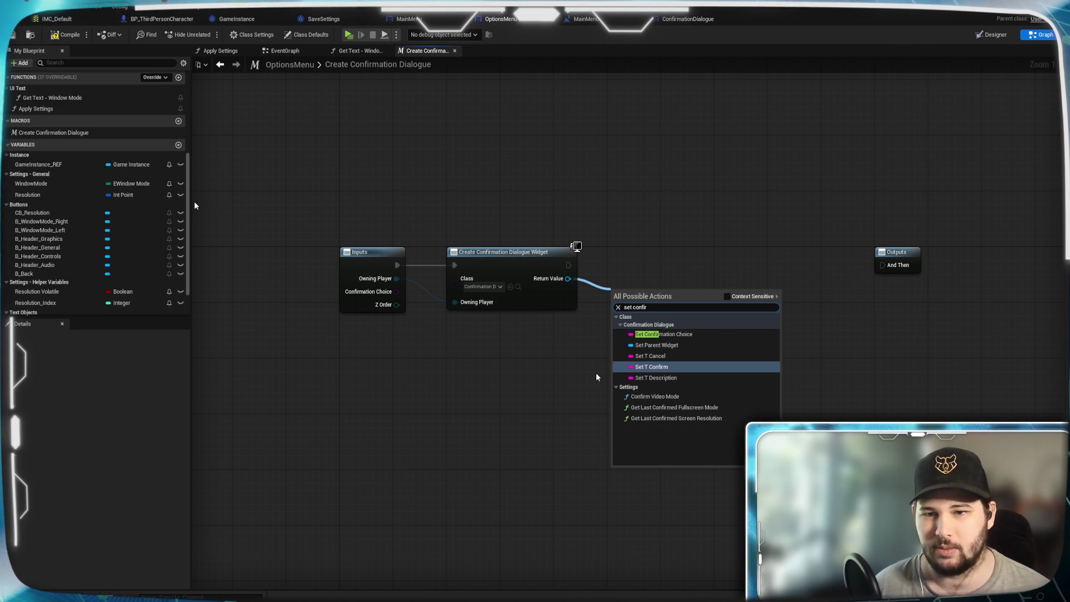
{"action": "left_click", "coordinate": [689, 334]}
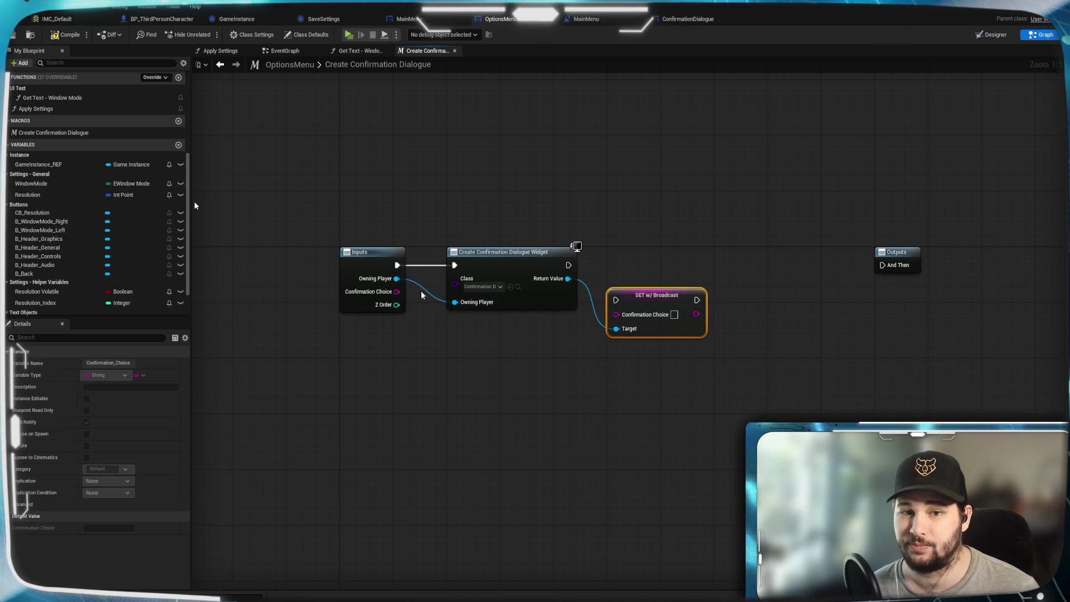
Wire Inputs' Confirmation Choice into the setter, rerouting the wire below the widget node.
{"action": "mouse_move", "coordinate": [397, 292]}
{"action": "left_mouse_down"}
{"action": "mouse_move", "coordinate": [630, 362]}
{"action": "mouse_move", "coordinate": [615, 314]}
{"action": "left_mouse_up"}
{"action": "mouse_move", "coordinate": [569, 264]}
{"action": "left_mouse_down"}
{"action": "mouse_move", "coordinate": [616, 300]}
{"action": "mouse_move", "coordinate": [632, 257]}
{"action": "mouse_move", "coordinate": [617, 260]}
{"action": "left_mouse_up"}
{"action": "left_click", "coordinate": [617, 337]}
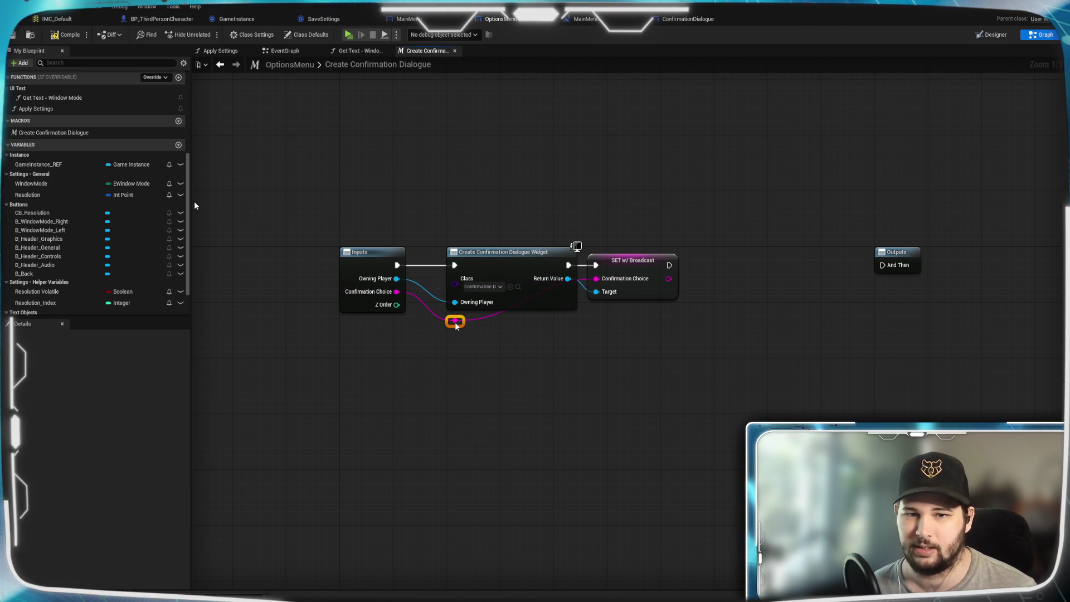
{"action": "double_click", "coordinate": [489, 314]}
{"action": "left_click_drag", "start_coordinate": [489, 315], "coordinate": [555, 329]}
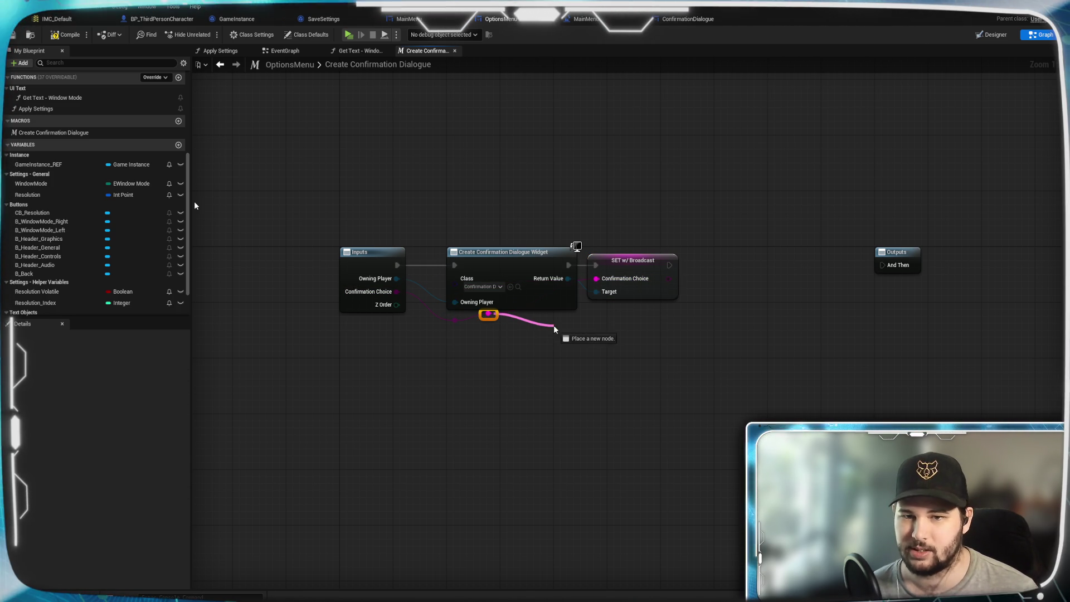
{"action": "left_click", "coordinate": [494, 350]}
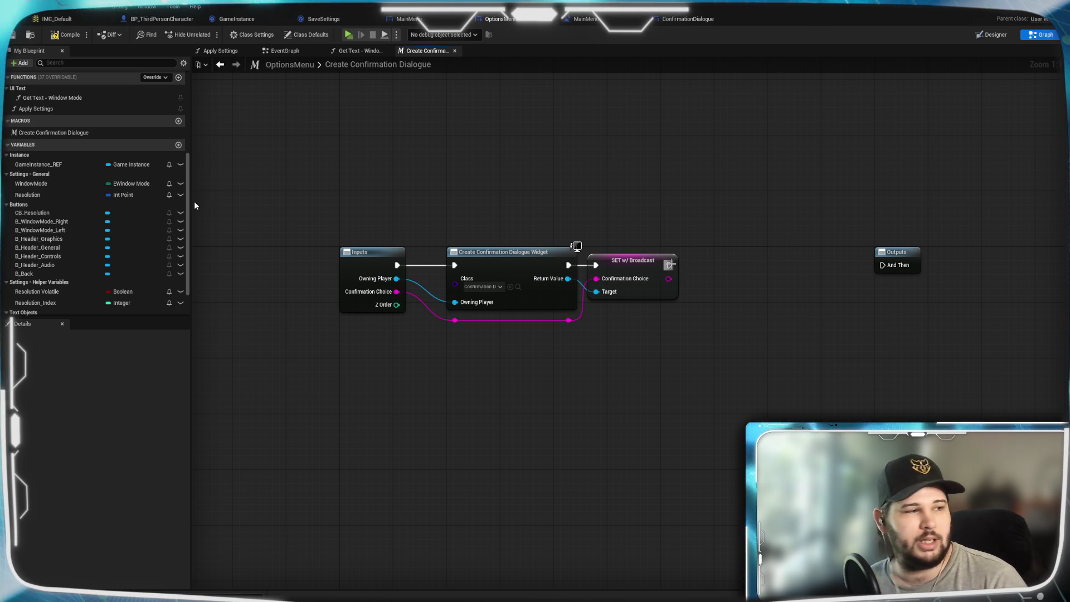
{"action": "mouse_move", "coordinate": [569, 279]}
{"action": "left_mouse_down"}
{"action": "mouse_move", "coordinate": [717, 285]}
{"action": "mouse_move", "coordinate": [717, 273]}
{"action": "left_mouse_up"}
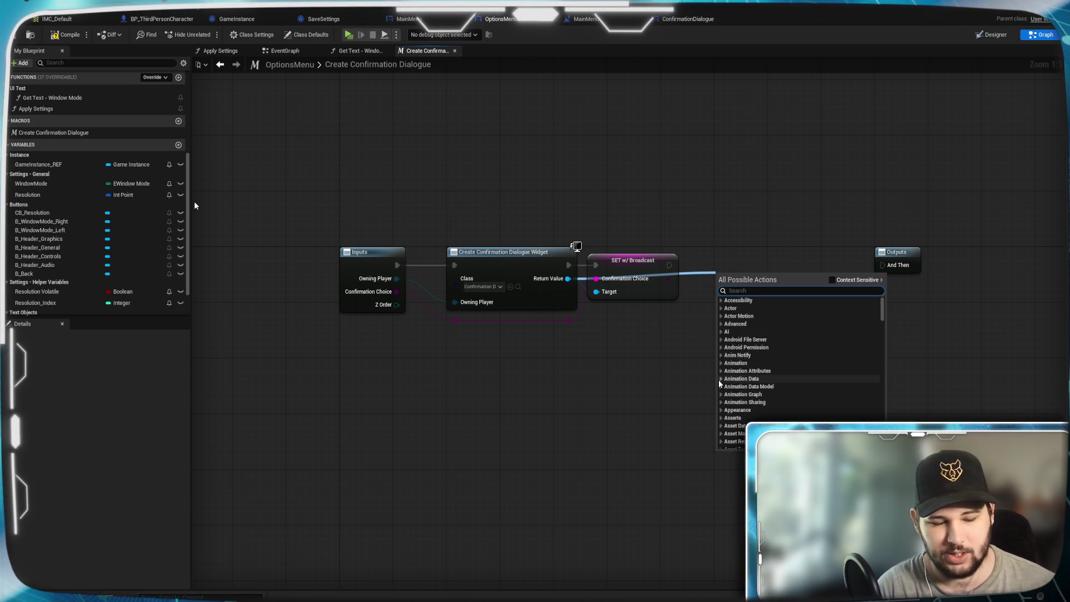
Delete the unwanted Set Parent node and cancel the 'set parent' search on the widget.
{"action": "type", "text": "set parent"}
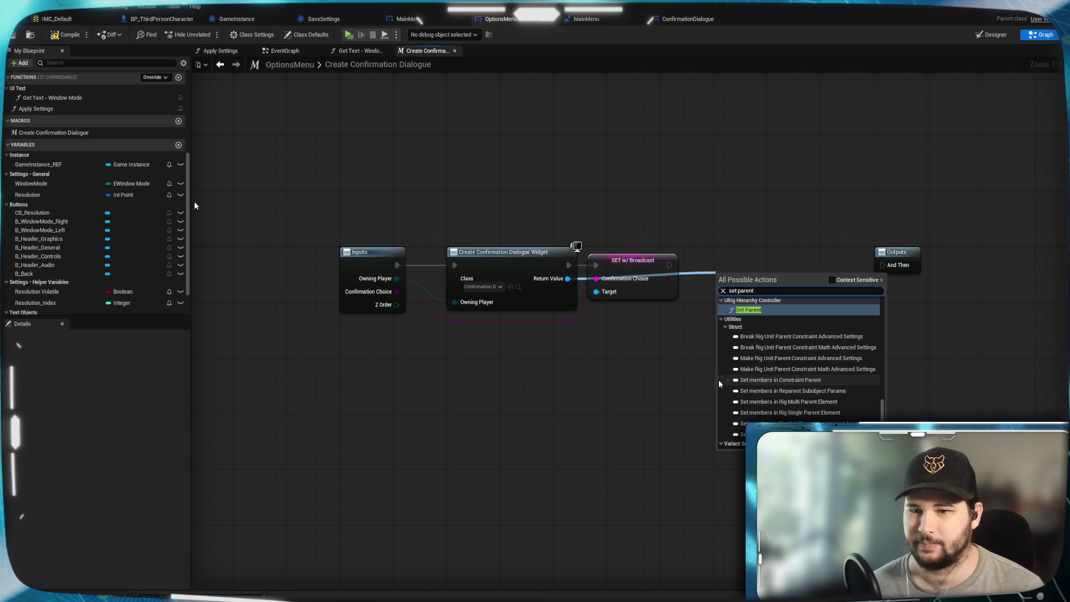
{"action": "left_click", "coordinate": [776, 310]}
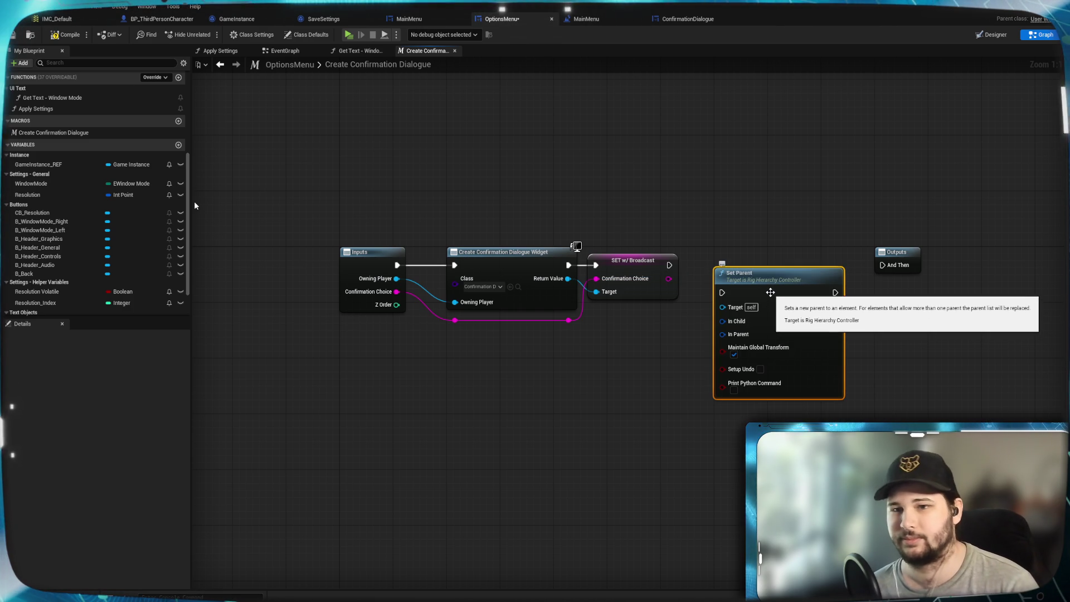
{"action": "key", "text": "Delete"}
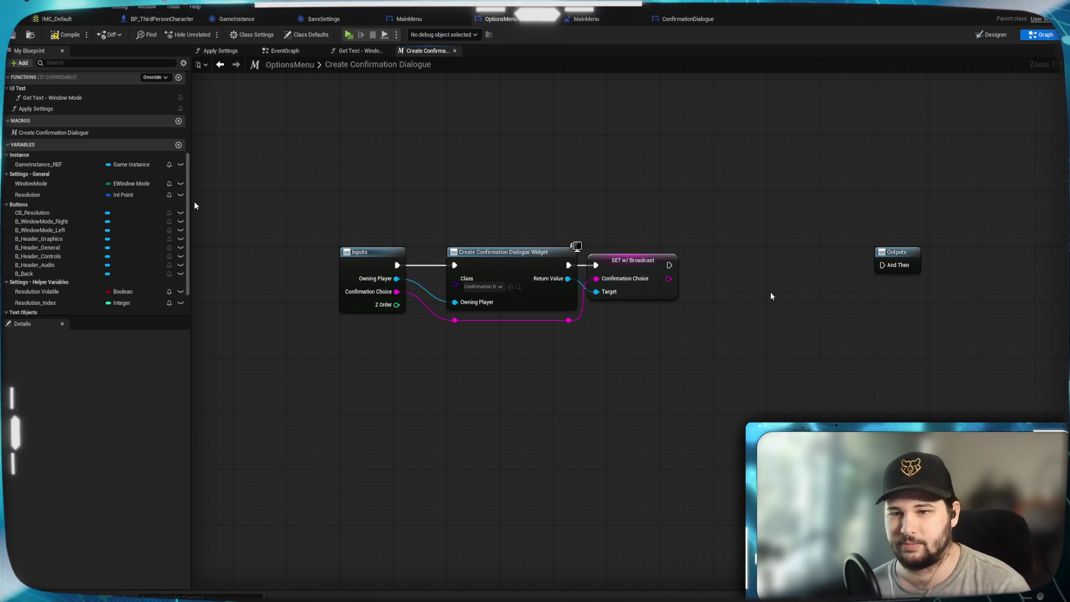
{"action": "left_click_drag", "start_coordinate": [568, 278], "coordinate": [620, 337]}
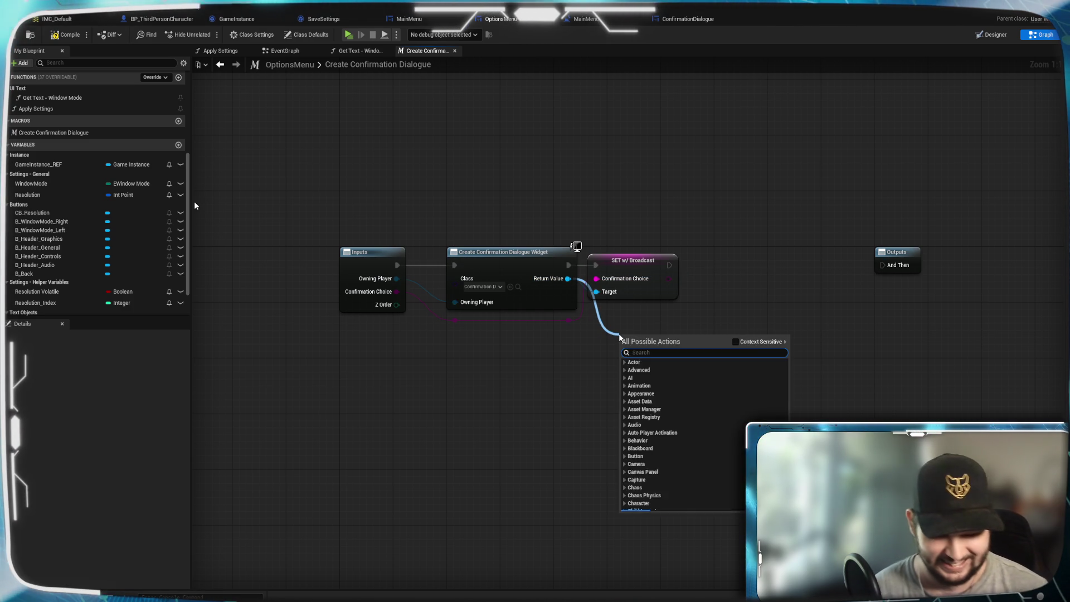
{"action": "type", "text": "set parent"}
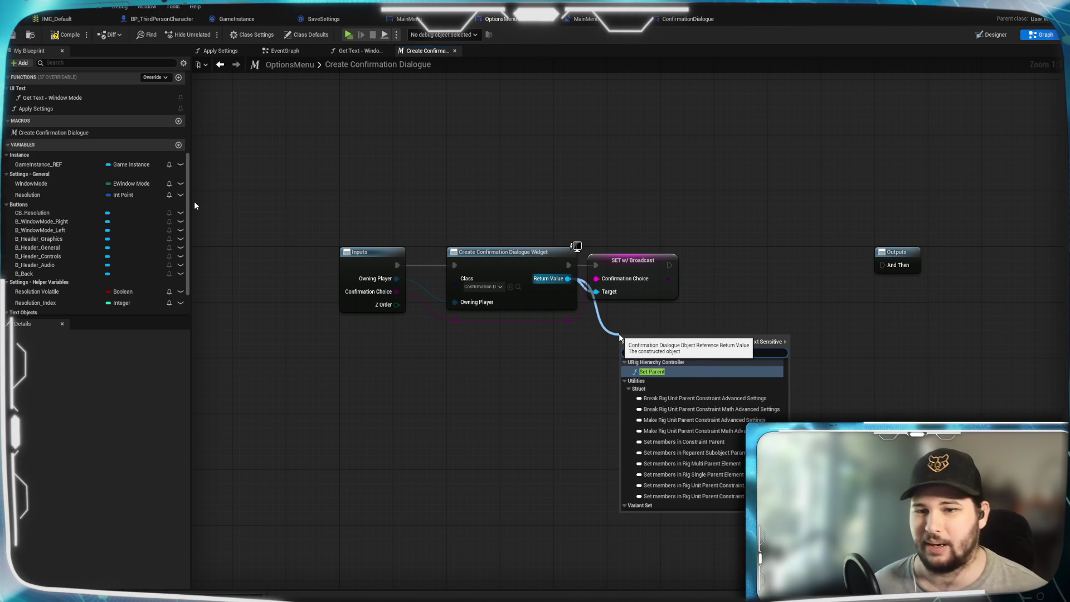
{"action": "scroll", "coordinate": [667, 496], "scroll_direction": "up", "scroll_amount": 2}
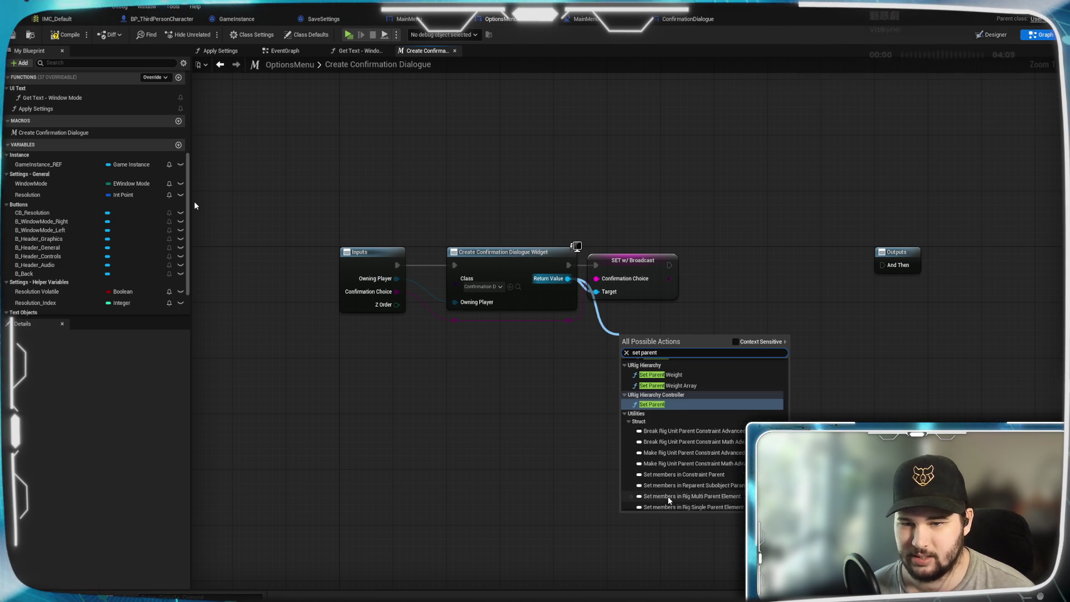
{"action": "key", "text": "Escape"}
Make ConfirmationDialogue's Parent_Widget variable instance-editable and save the blueprint.
{"action": "left_click", "coordinate": [687, 19]}
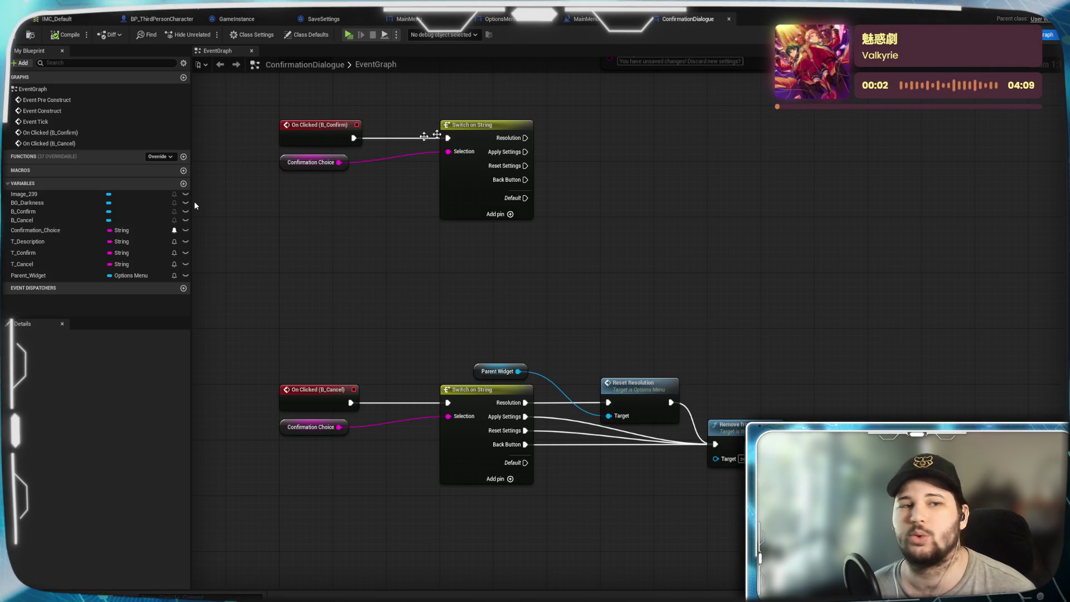
{"action": "left_click", "coordinate": [174, 276]}
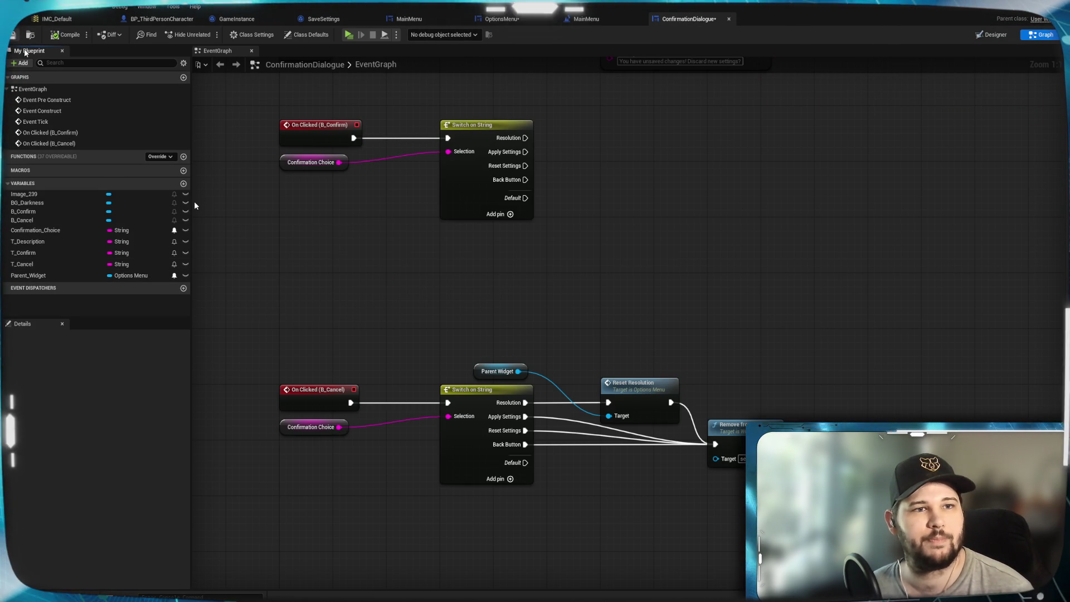
{"action": "key", "text": "ctrl+s"}
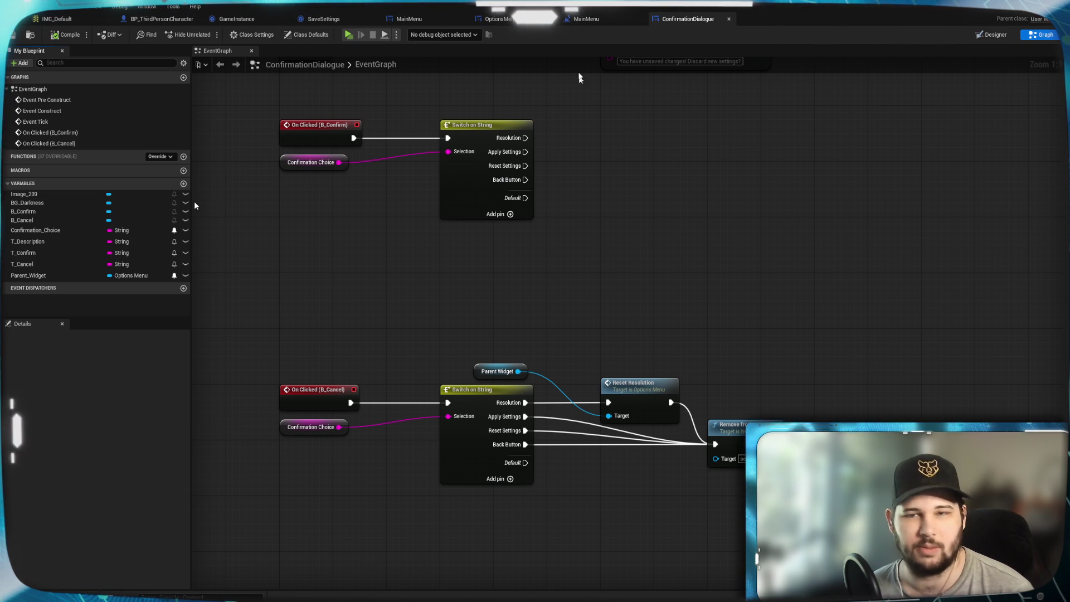
{"action": "left_click", "coordinate": [588, 20]}
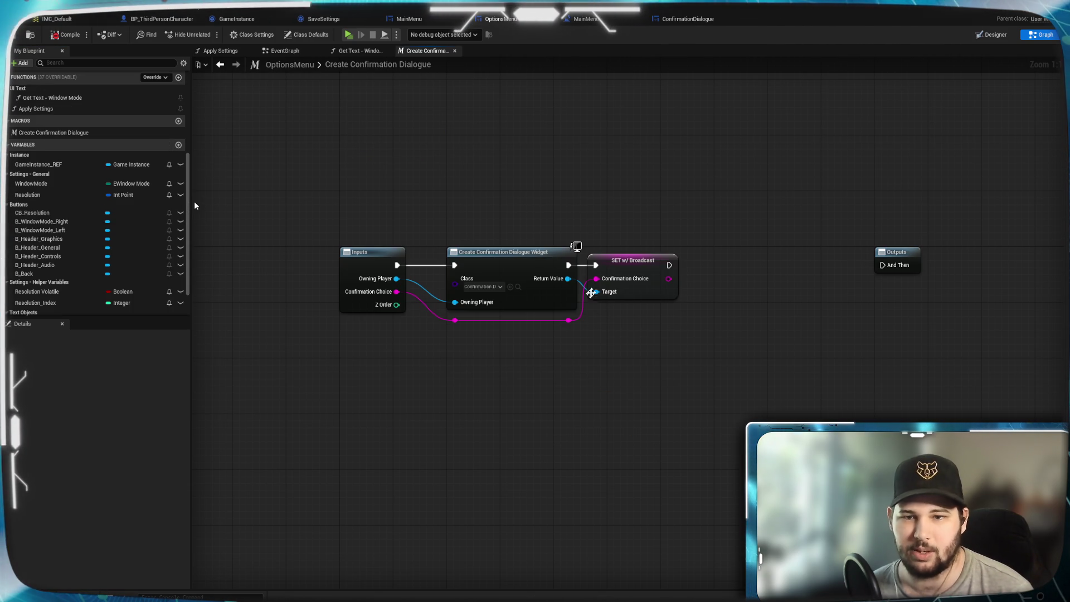
Add a Set Parent Widget node from the created widget's Return Value.
{"action": "left_click_drag", "start_coordinate": [568, 278], "coordinate": [724, 321]}
{"action": "type", "text": "set"}
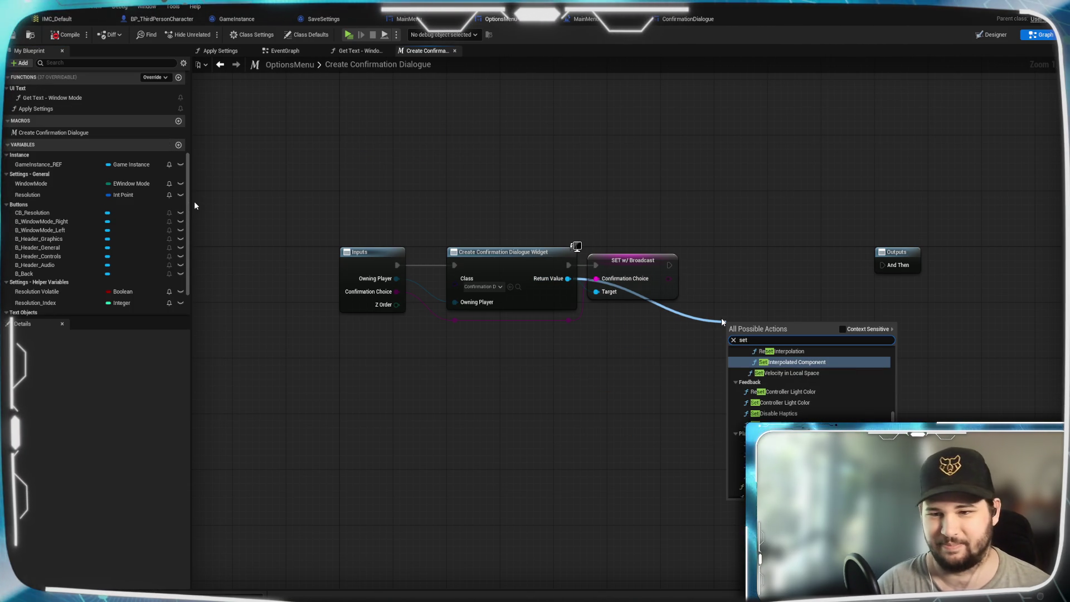
{"action": "type", "text": " parent"}
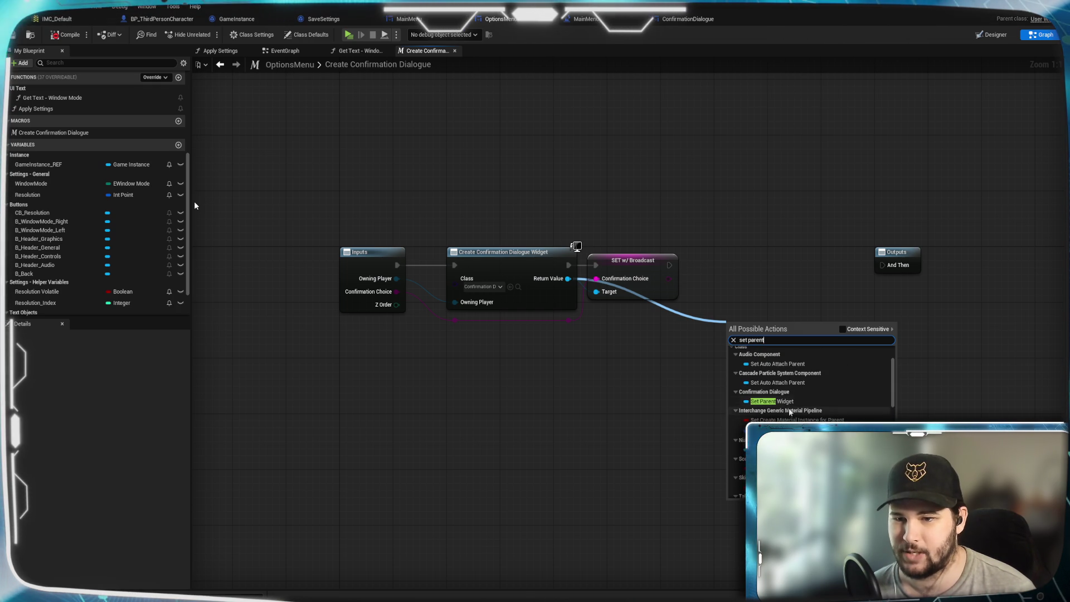
{"action": "left_click", "coordinate": [783, 401]}
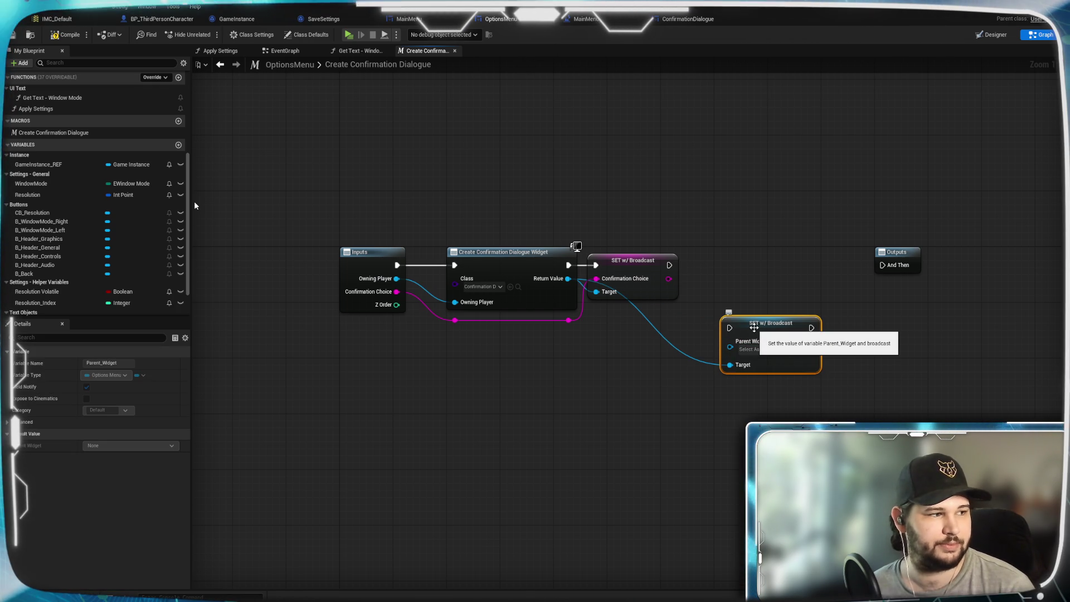
Feed a Self reference into the Parent Widget pin and position the Self node.
{"action": "left_click_drag", "start_coordinate": [731, 347], "coordinate": [677, 370]}
{"action": "type", "text": "self"}
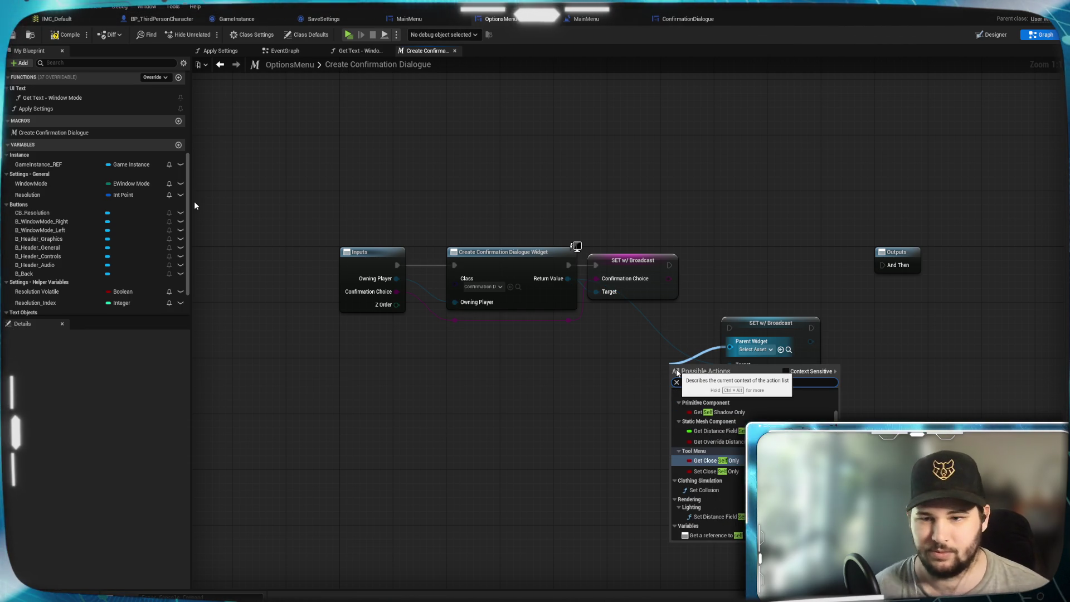
{"action": "left_click", "coordinate": [786, 375]}
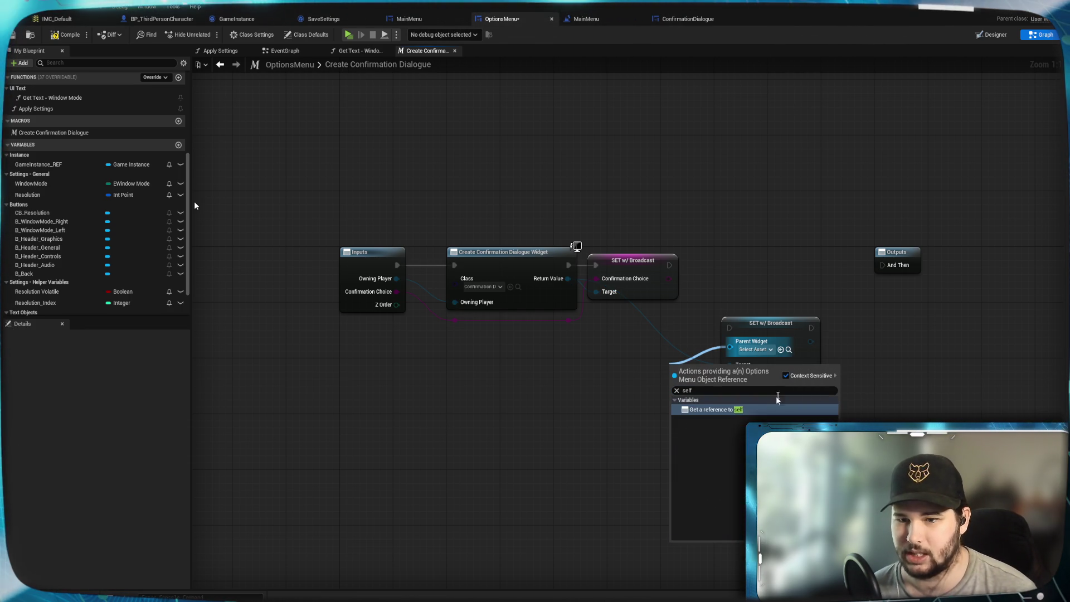
{"action": "left_click", "coordinate": [715, 409]}
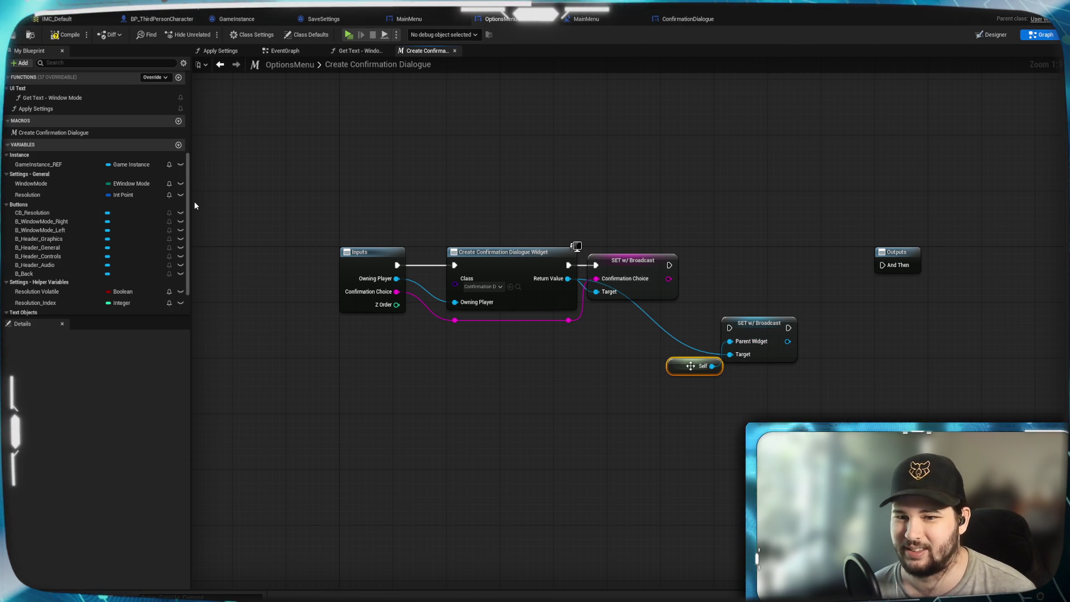
{"action": "left_click_drag", "start_coordinate": [684, 364], "coordinate": [646, 381]}
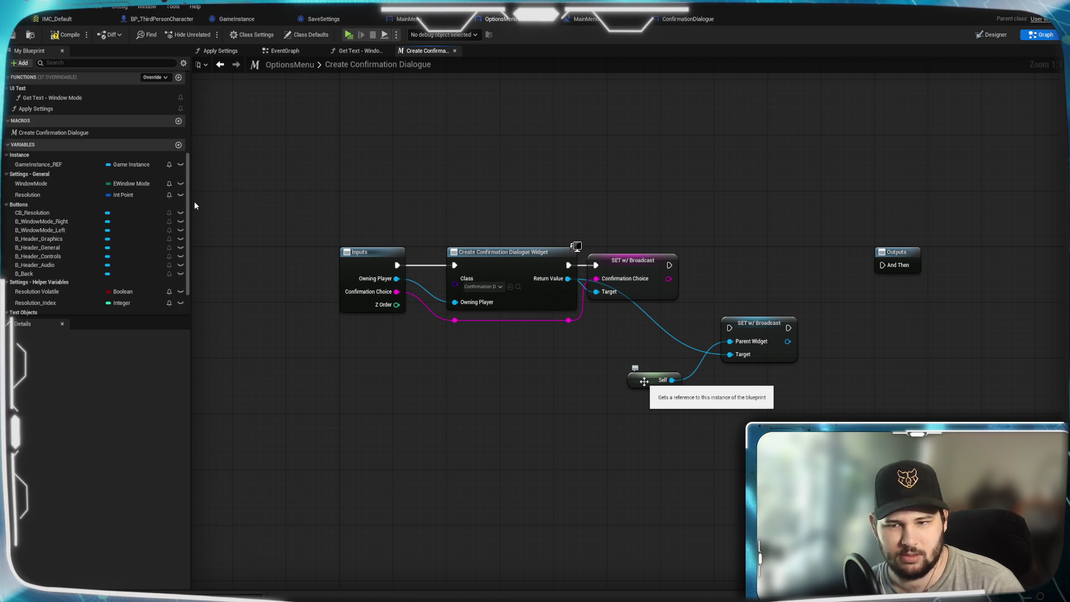
{"action": "left_click_drag", "start_coordinate": [644, 381], "coordinate": [649, 324]}
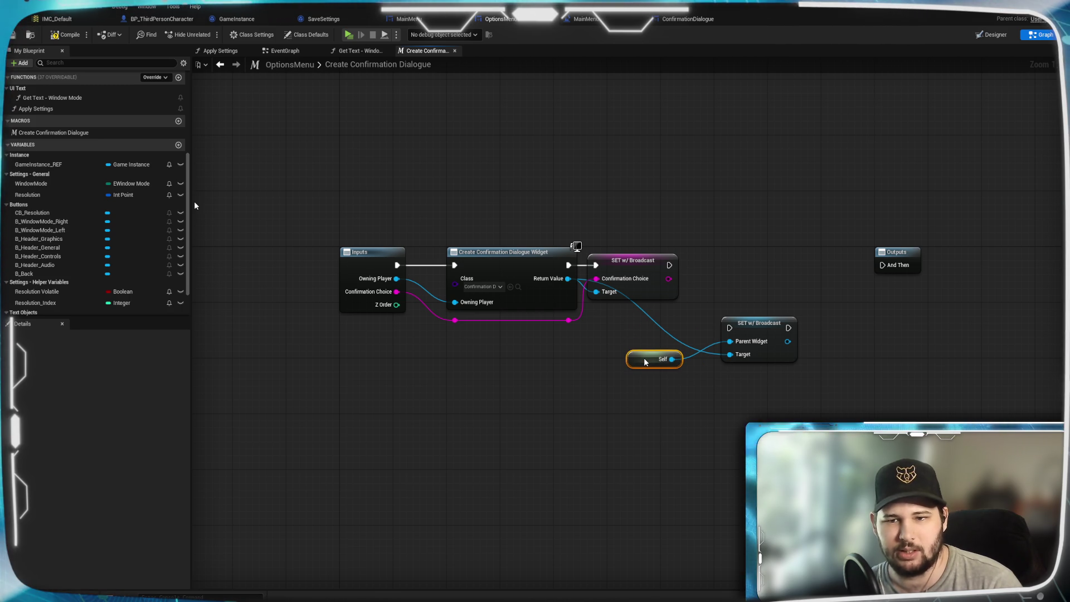
{"action": "left_click_drag", "start_coordinate": [636, 344], "coordinate": [637, 315]}
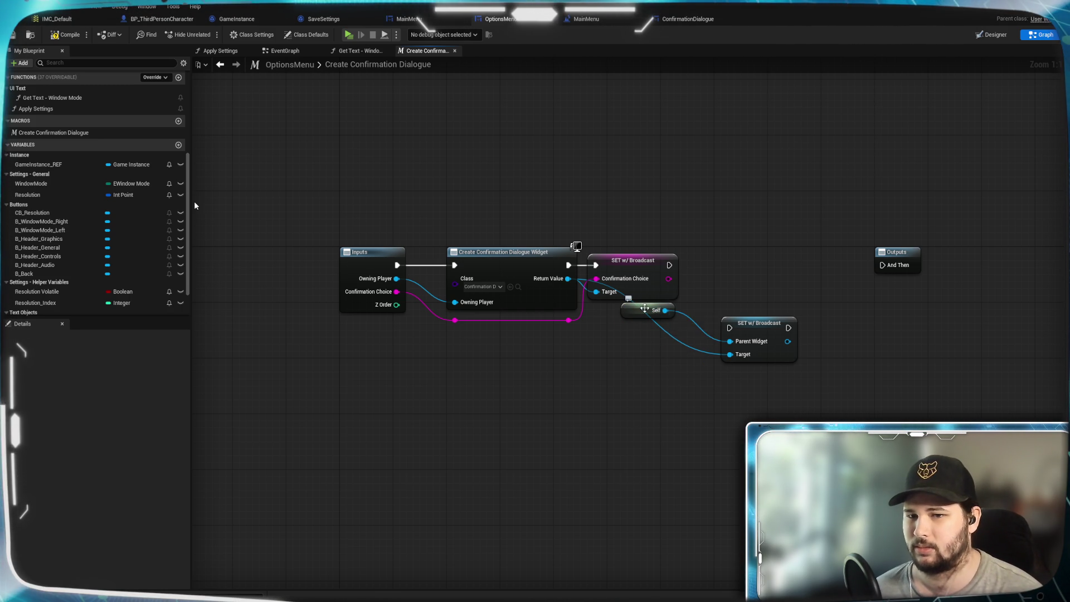
{"action": "mouse_move", "coordinate": [649, 311]}
{"action": "left_mouse_down"}
{"action": "mouse_move", "coordinate": [616, 387]}
{"action": "mouse_move", "coordinate": [629, 400]}
{"action": "mouse_move", "coordinate": [577, 408]}
{"action": "left_mouse_up"}
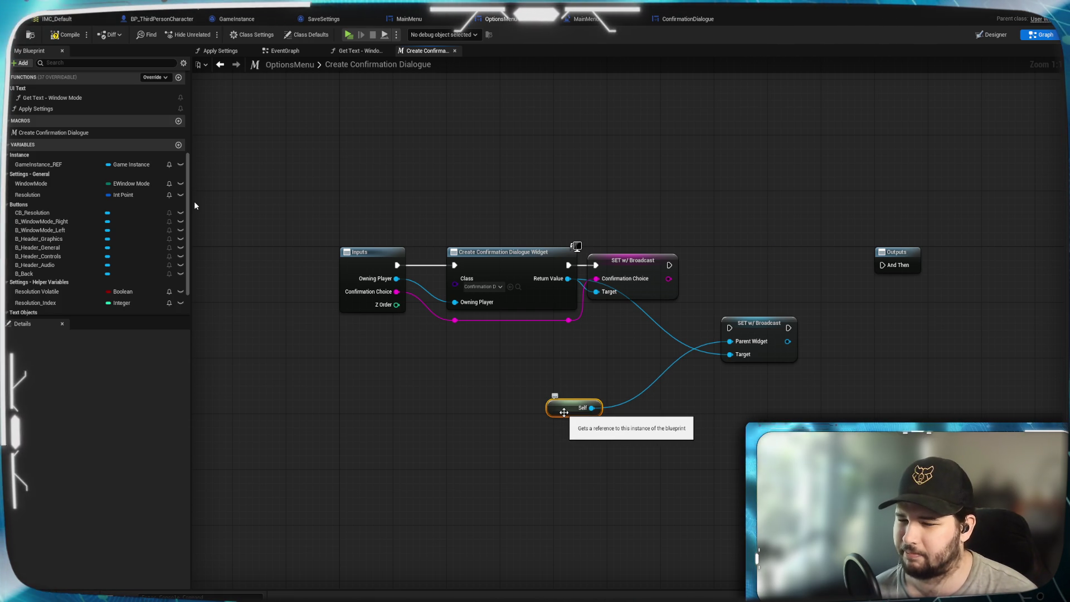
Remove the extra pasted Self node, leaving a single Self reference.
{"action": "left_click", "coordinate": [661, 430]}
{"action": "right_click", "coordinate": [656, 442]}
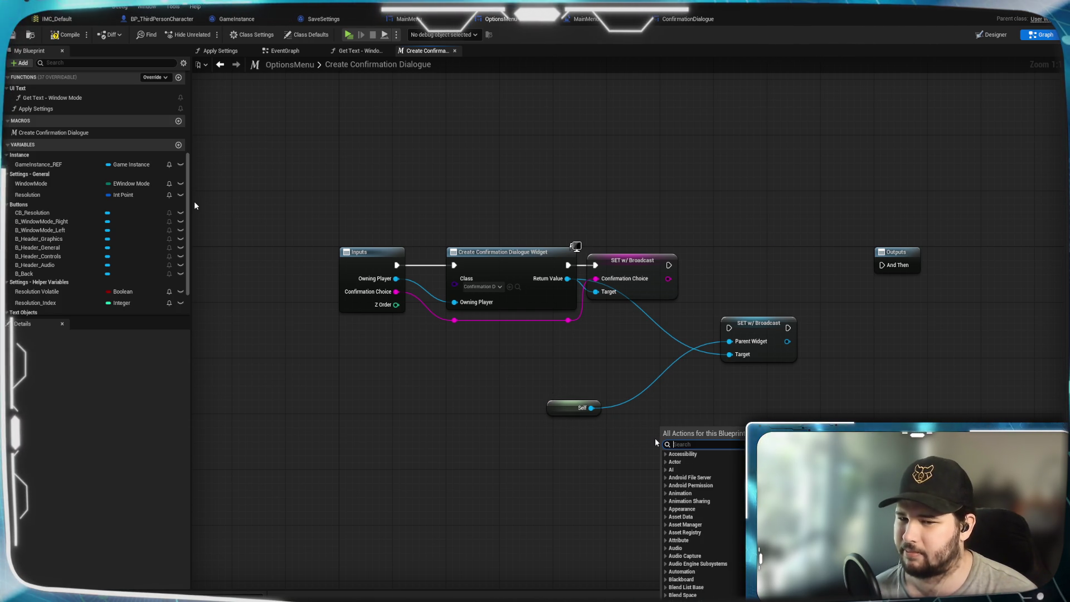
{"action": "type", "text": "self"}
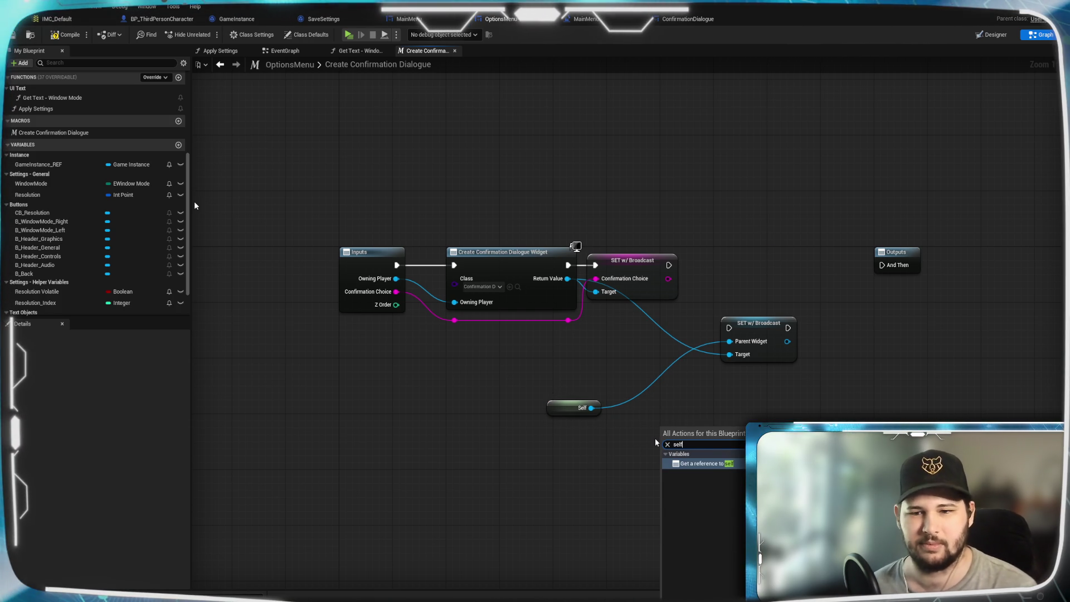
{"action": "left_click", "coordinate": [797, 433]}
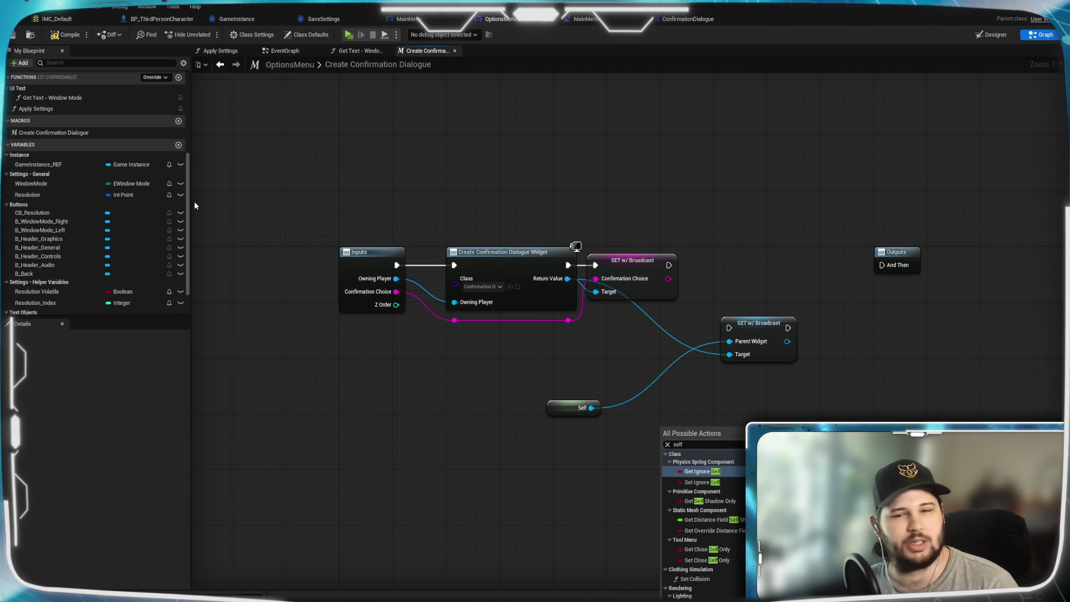
{"action": "left_click", "coordinate": [908, 392]}
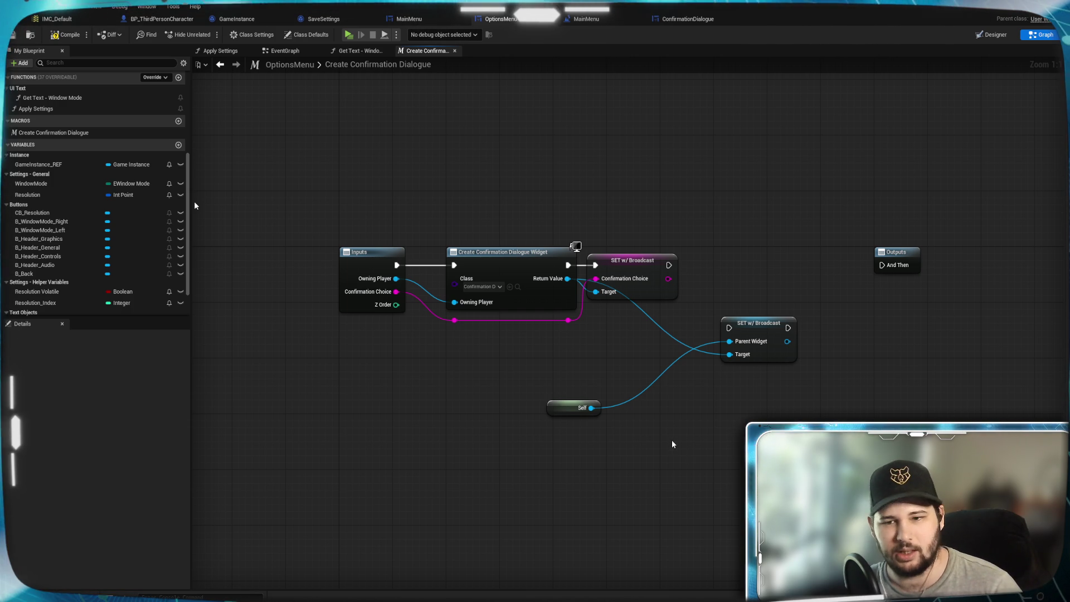
{"action": "key", "text": "ctrl+v"}
{"action": "left_click", "coordinate": [694, 464]}
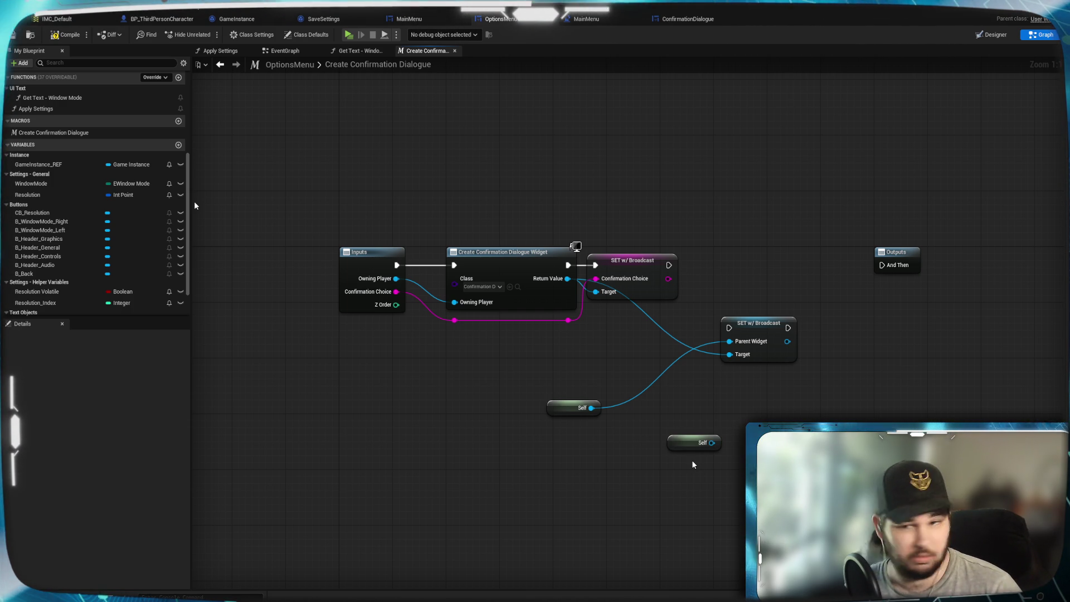
{"action": "left_click_drag", "start_coordinate": [683, 441], "coordinate": [595, 444]}
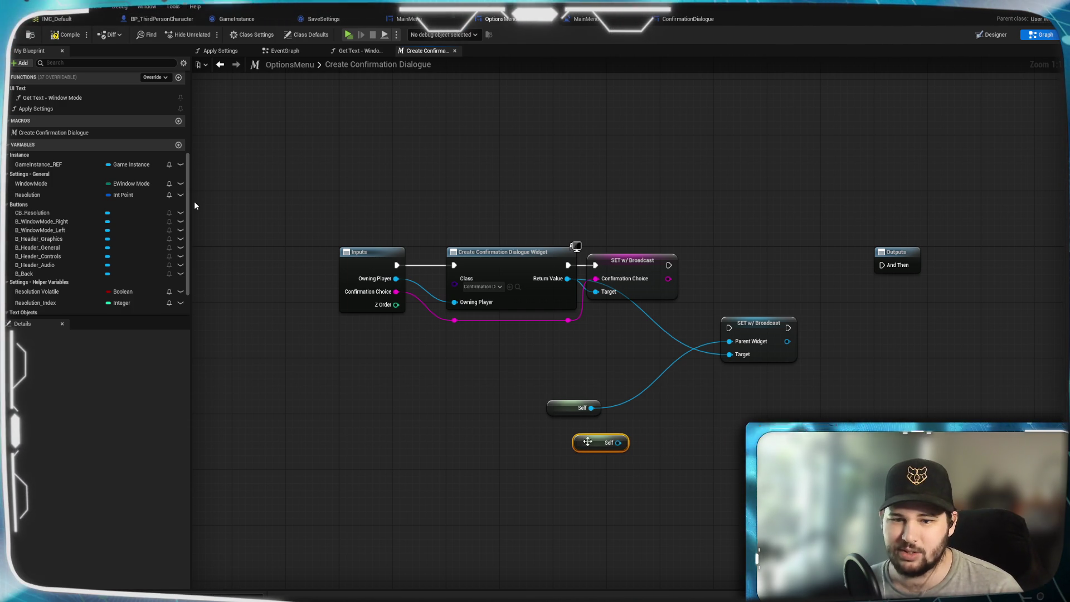
{"action": "right_click", "coordinate": [595, 445]}
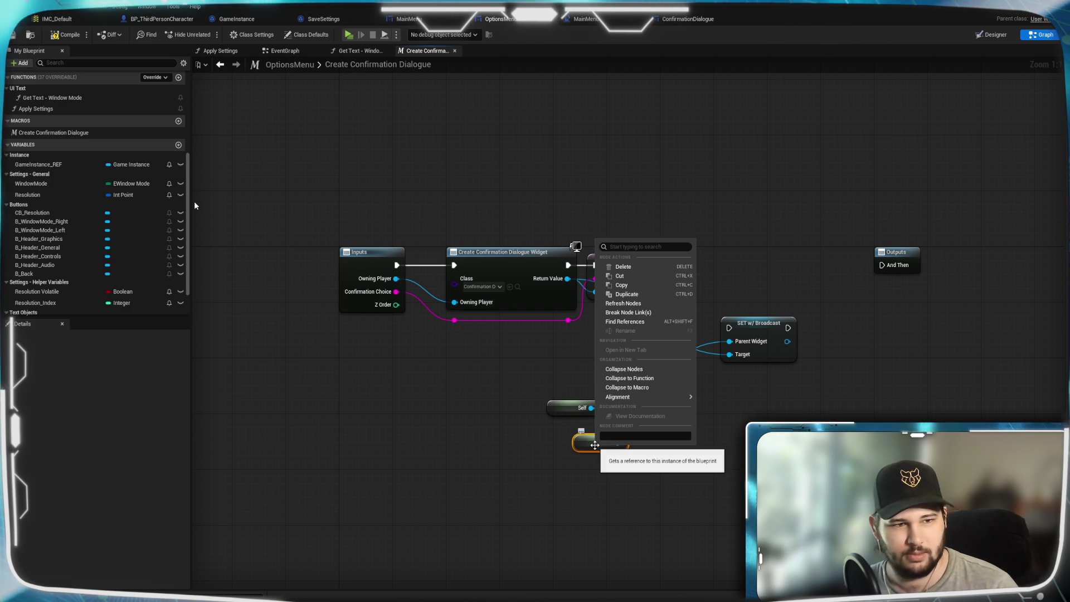
{"action": "left_click", "coordinate": [585, 471]}
{"action": "left_click", "coordinate": [593, 445]}
{"action": "key", "text": "Delete"}
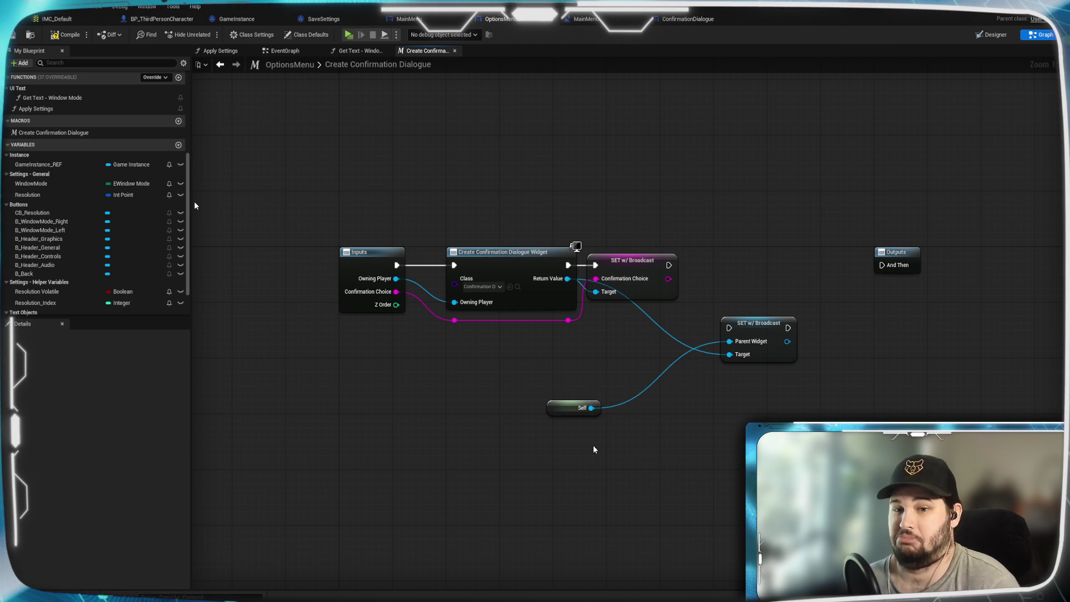
Place Self beside the SET node and chain the Confirmation Choice SET's execution into the Parent Widget SET.
{"action": "left_click_drag", "start_coordinate": [581, 409], "coordinate": [661, 318]}
{"action": "left_click", "coordinate": [799, 319]}
{"action": "mouse_move", "coordinate": [669, 265]}
{"action": "left_mouse_down"}
{"action": "mouse_move", "coordinate": [706, 290]}
{"action": "mouse_move", "coordinate": [729, 328]}
{"action": "mouse_move", "coordinate": [718, 259]}
{"action": "mouse_move", "coordinate": [728, 261]}
{"action": "left_mouse_up"}
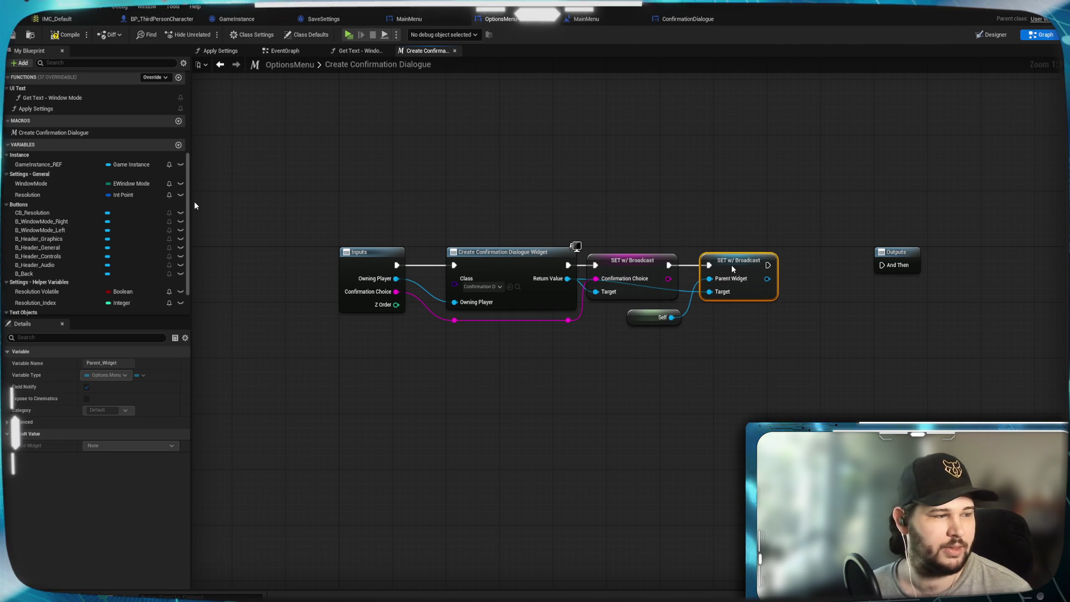
{"action": "left_click", "coordinate": [741, 353]}
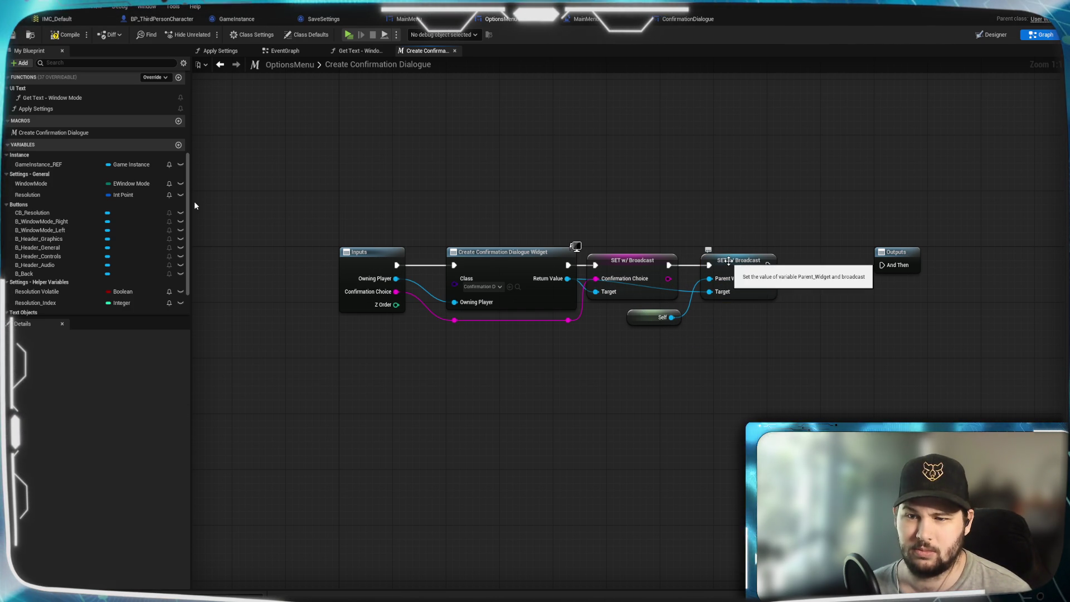
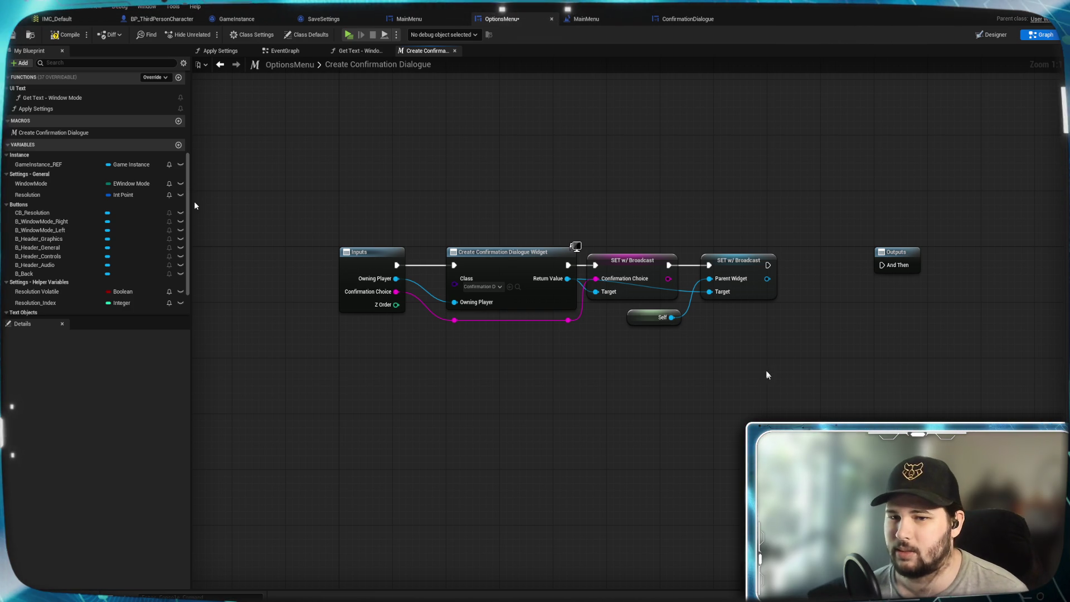
Route the Return Value wire to the second SET's Target via two reroute points below Self, then compile.
{"action": "left_click", "coordinate": [738, 354]}
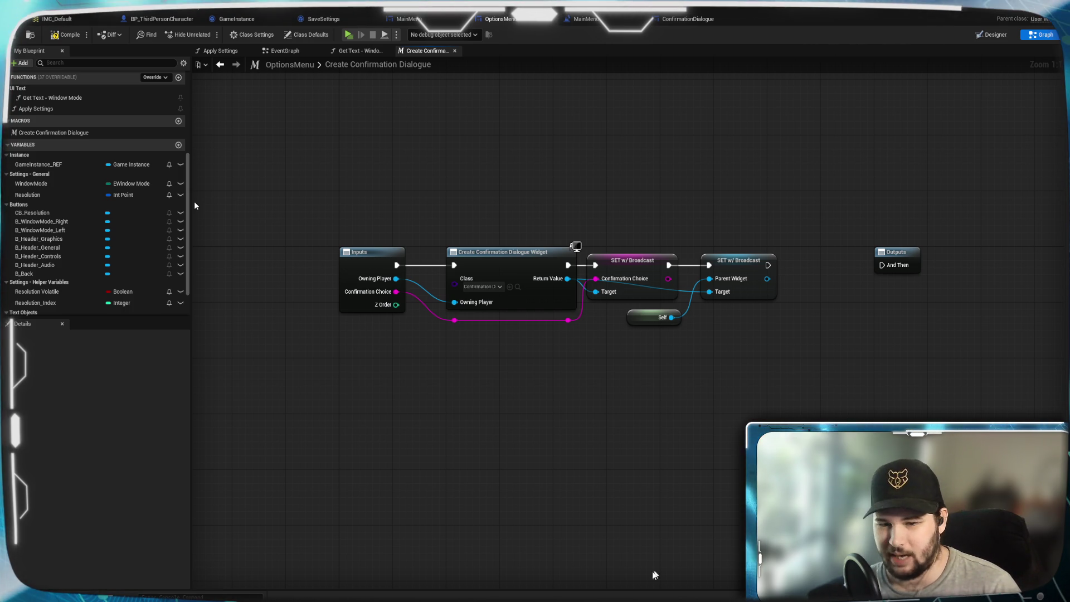
{"action": "left_click", "coordinate": [764, 339]}
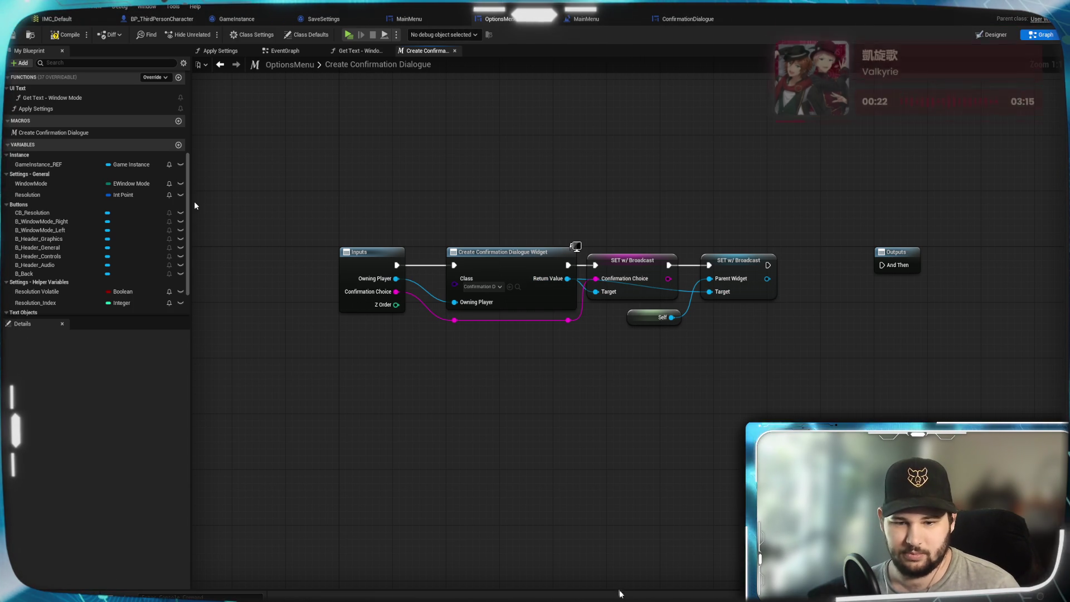
{"action": "double_click", "coordinate": [686, 291]}
{"action": "left_click_drag", "start_coordinate": [687, 291], "coordinate": [685, 341]}
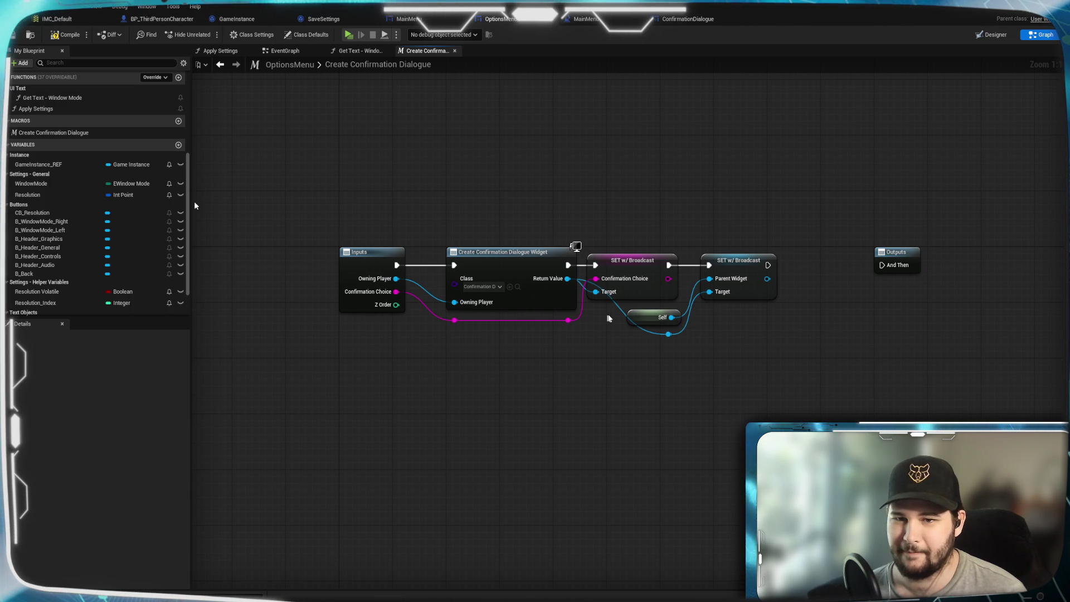
{"action": "double_click", "coordinate": [619, 310]}
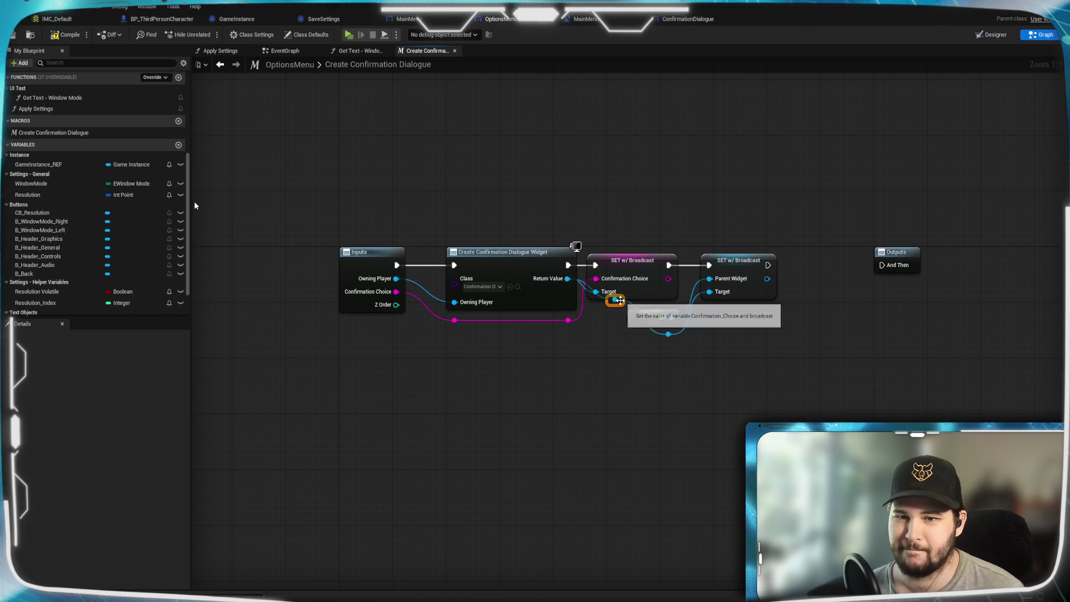
{"action": "left_click_drag", "start_coordinate": [614, 300], "coordinate": [584, 332]}
{"action": "left_click_drag", "start_coordinate": [601, 368], "coordinate": [616, 303]}
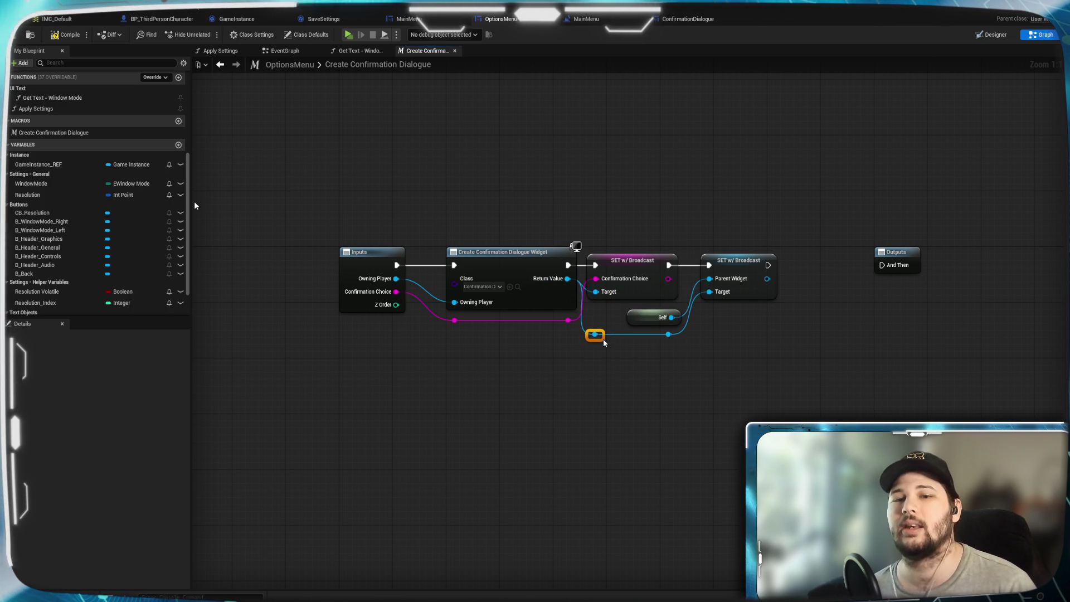
{"action": "left_click", "coordinate": [631, 359]}
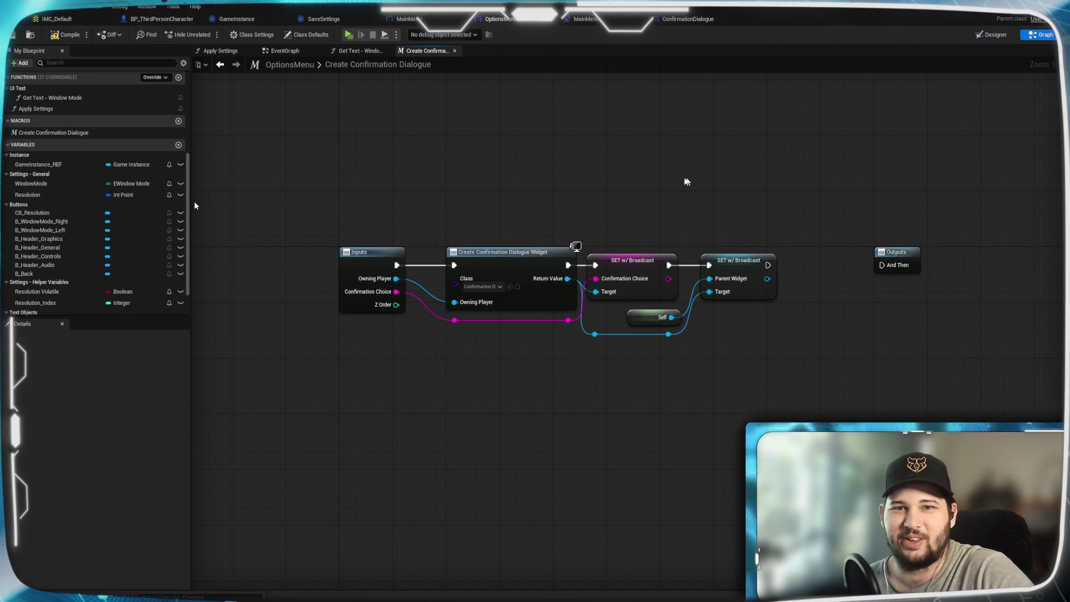
{"action": "left_click", "coordinate": [66, 35]}
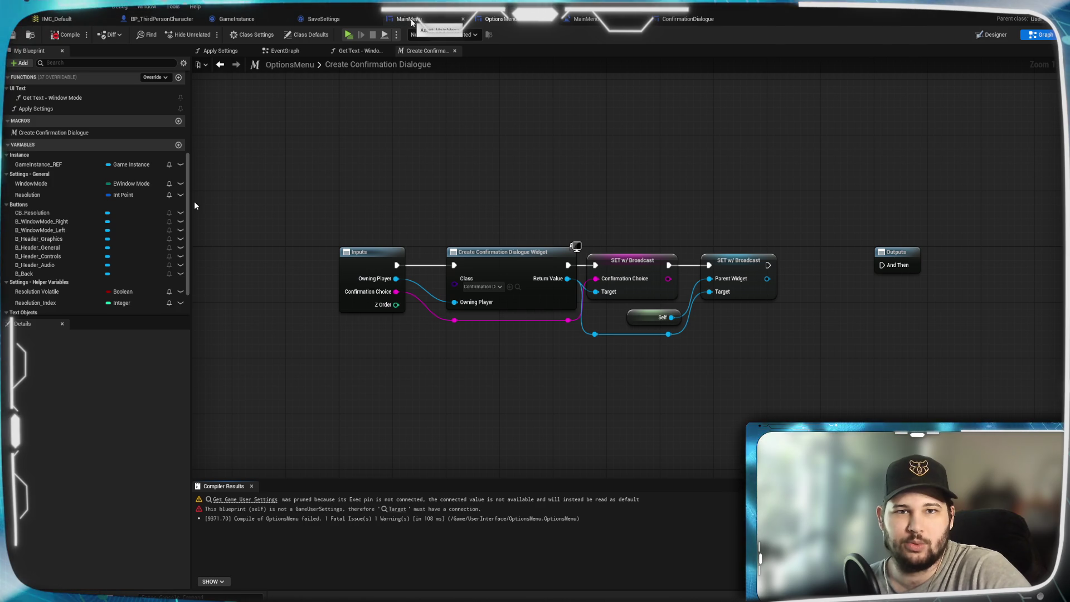
{"action": "left_click", "coordinate": [241, 54]}
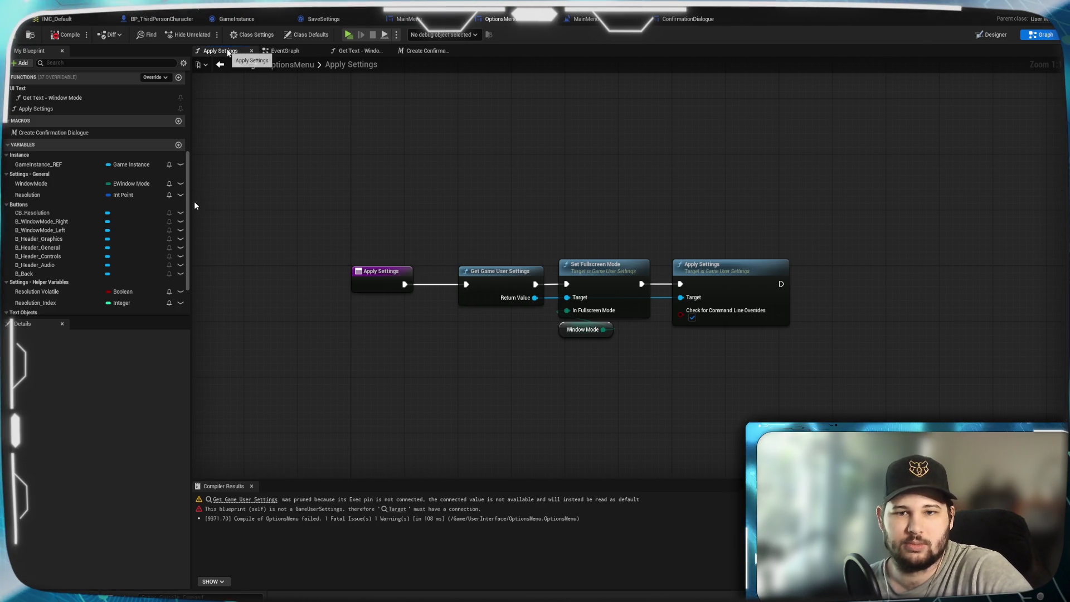
{"action": "left_click", "coordinate": [293, 49]}
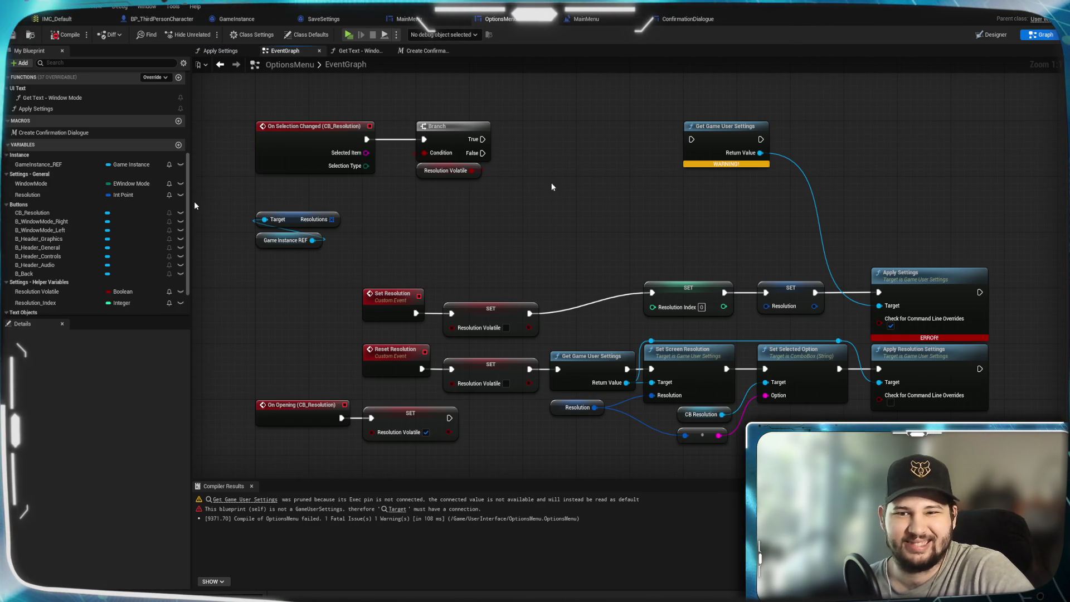
{"action": "left_click_drag", "start_coordinate": [602, 196], "coordinate": [476, 234]}
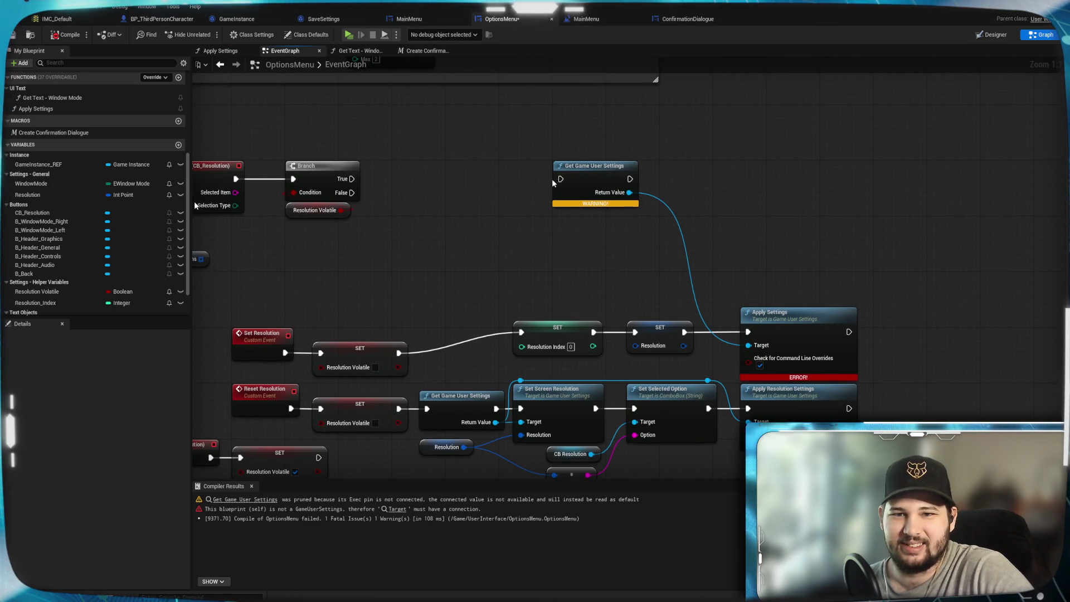
{"action": "mouse_move", "coordinate": [586, 188]}
{"action": "left_mouse_down"}
{"action": "mouse_move", "coordinate": [549, 215]}
{"action": "mouse_move", "coordinate": [602, 167]}
{"action": "mouse_move", "coordinate": [624, 240]}
{"action": "mouse_move", "coordinate": [602, 201]}
{"action": "mouse_move", "coordinate": [595, 220]}
{"action": "mouse_move", "coordinate": [591, 206]}
{"action": "left_mouse_up"}
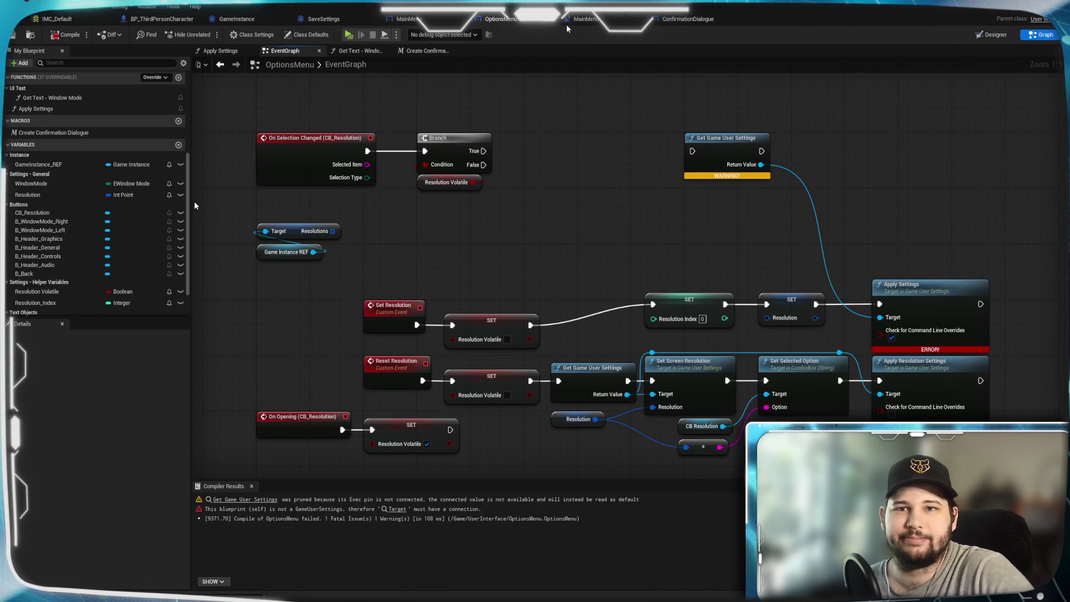
{"action": "left_click", "coordinate": [441, 52]}
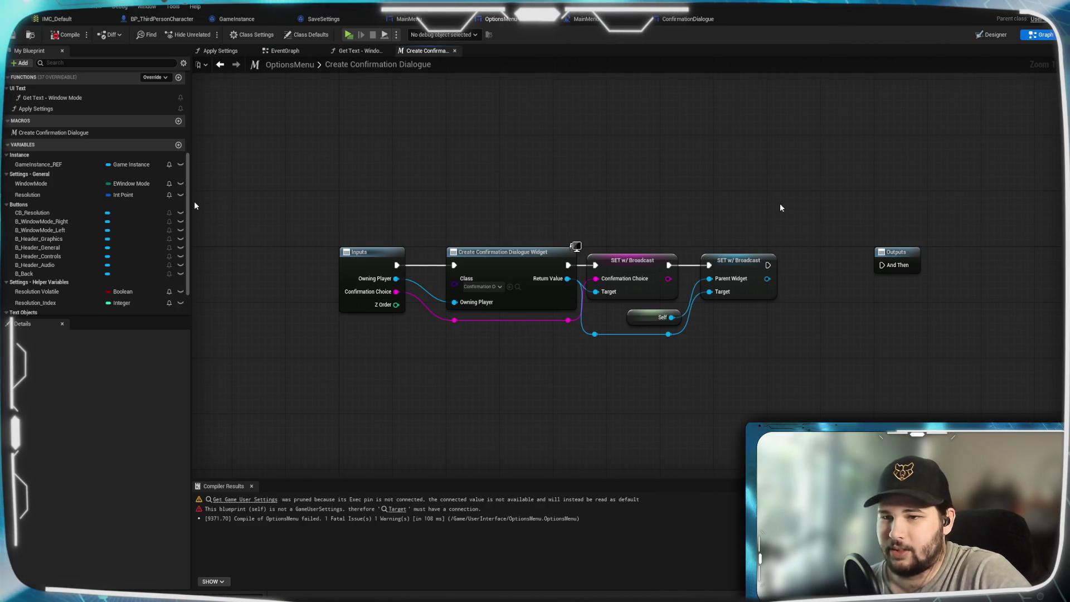
Add an Add to Viewport node after the second SET and line it up.
{"action": "left_click_drag", "start_coordinate": [781, 204], "coordinate": [578, 131]}
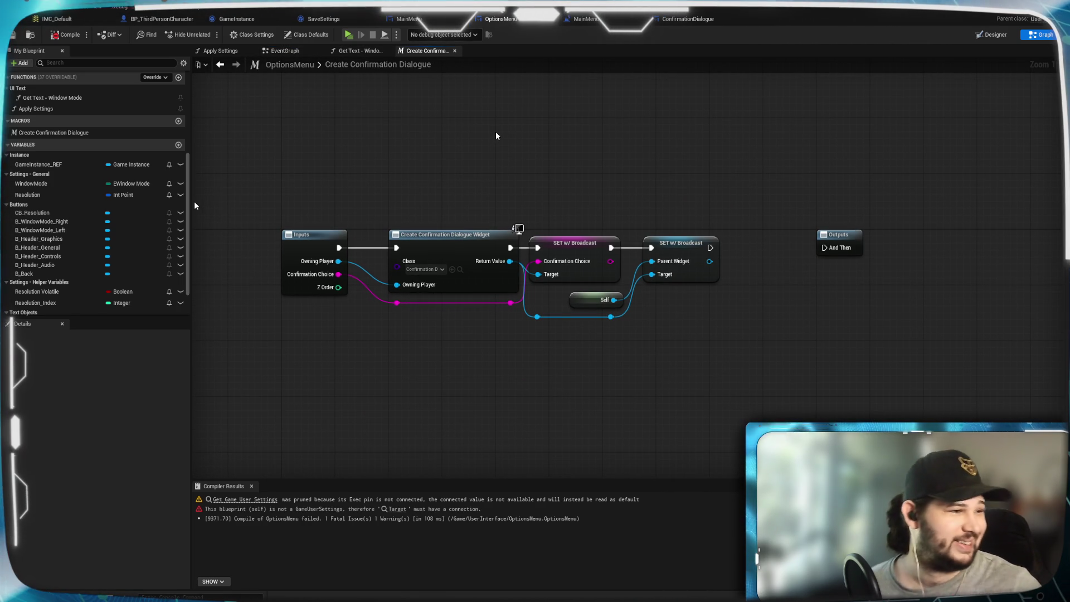
{"action": "left_click_drag", "start_coordinate": [710, 247], "coordinate": [741, 248]}
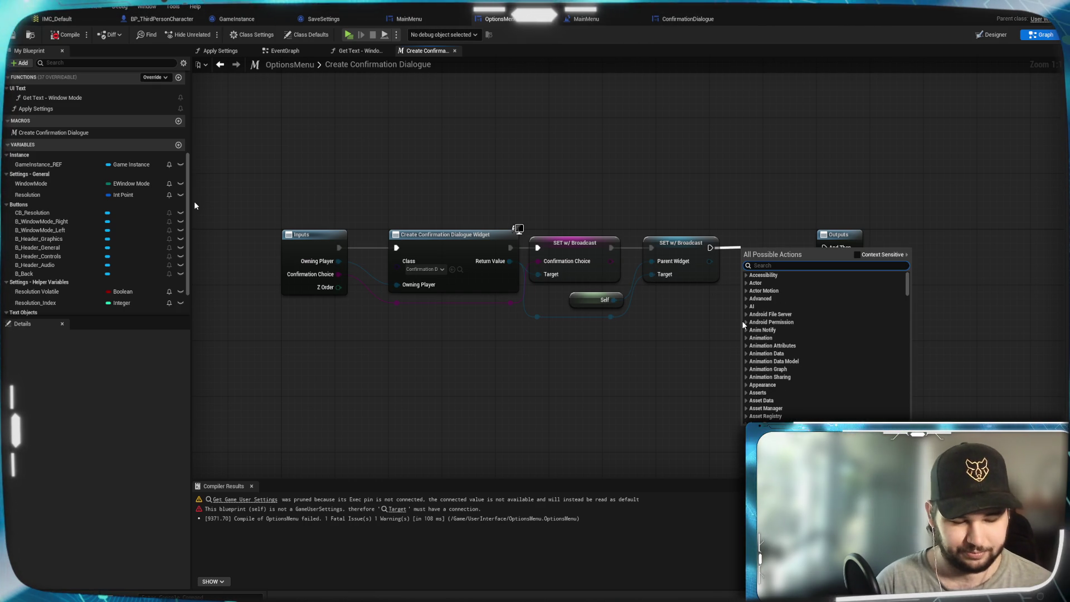
{"action": "type", "text": "add to view"}
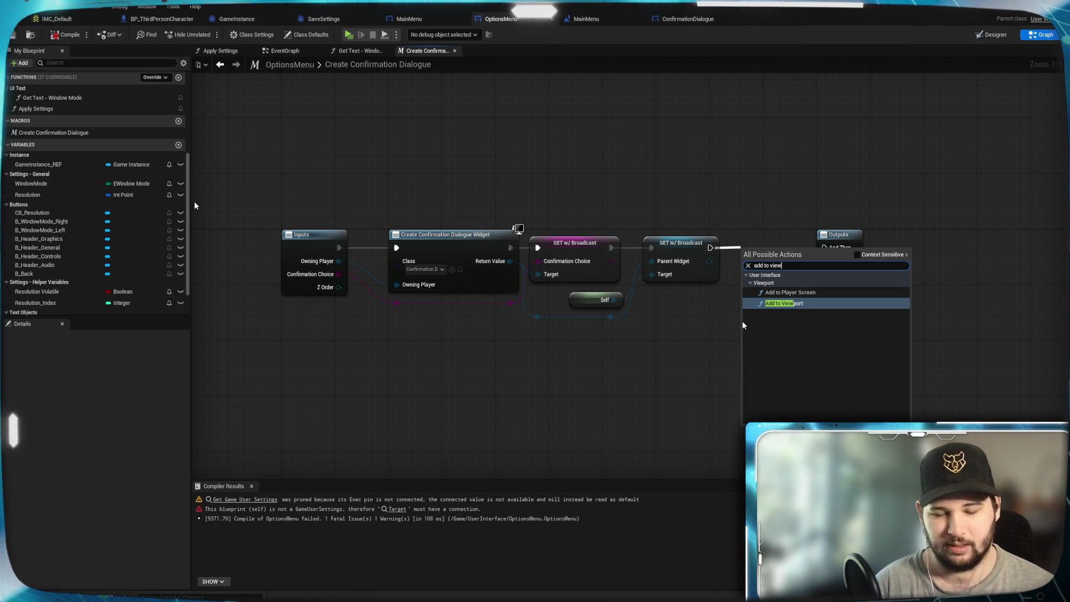
{"action": "left_click", "coordinate": [780, 303]}
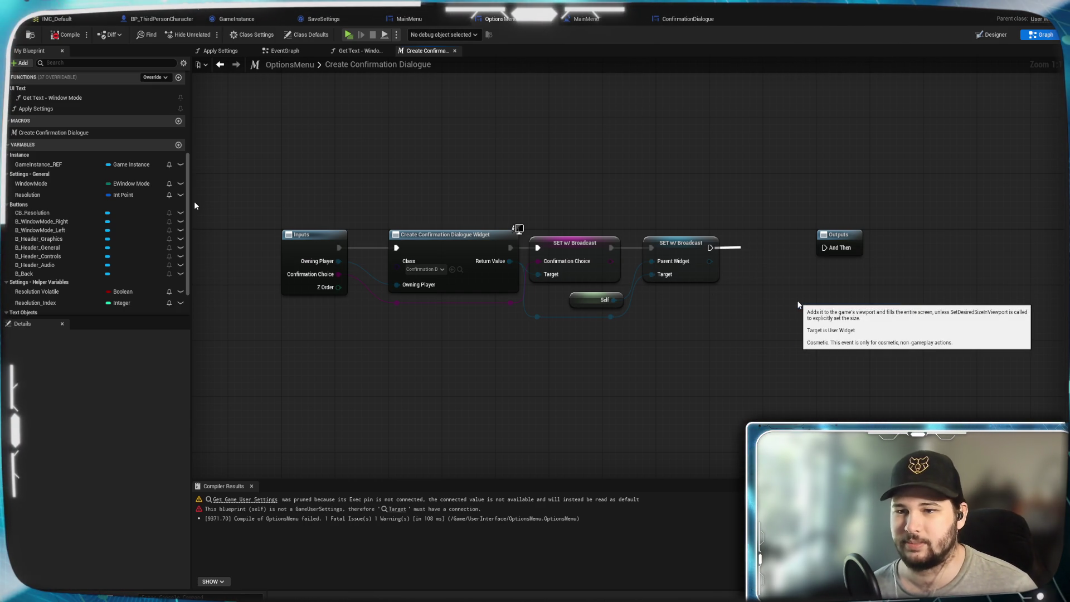
{"action": "left_click_drag", "start_coordinate": [765, 254], "coordinate": [760, 234]}
Wire the created confirmation widget into Add to Viewport's Target through a reroute point.
{"action": "left_click", "coordinate": [663, 335]}
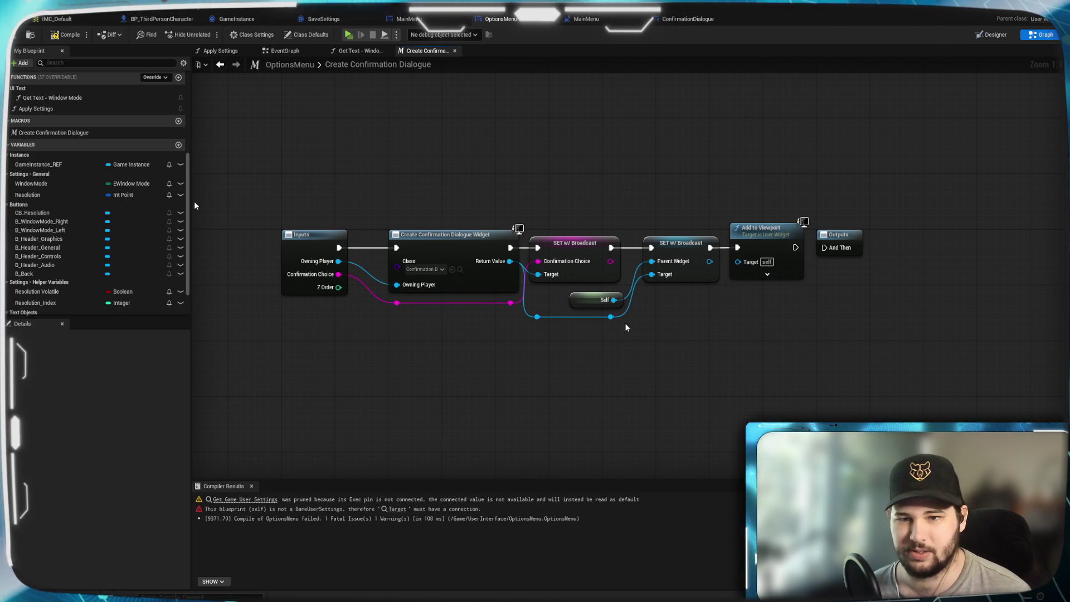
{"action": "left_click_drag", "start_coordinate": [611, 316], "coordinate": [737, 261]}
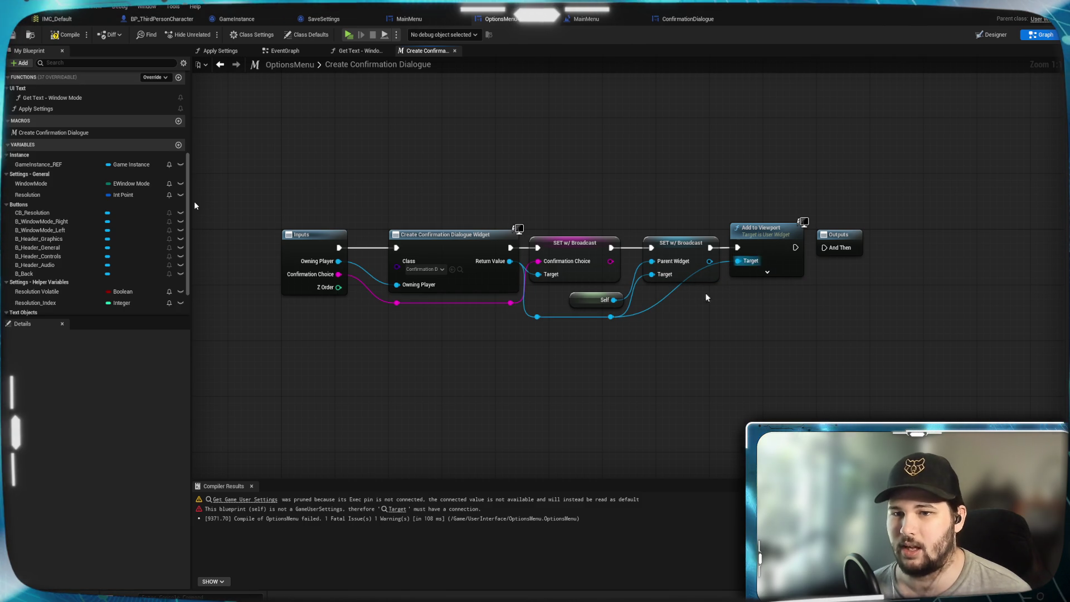
{"action": "double_click", "coordinate": [665, 289]}
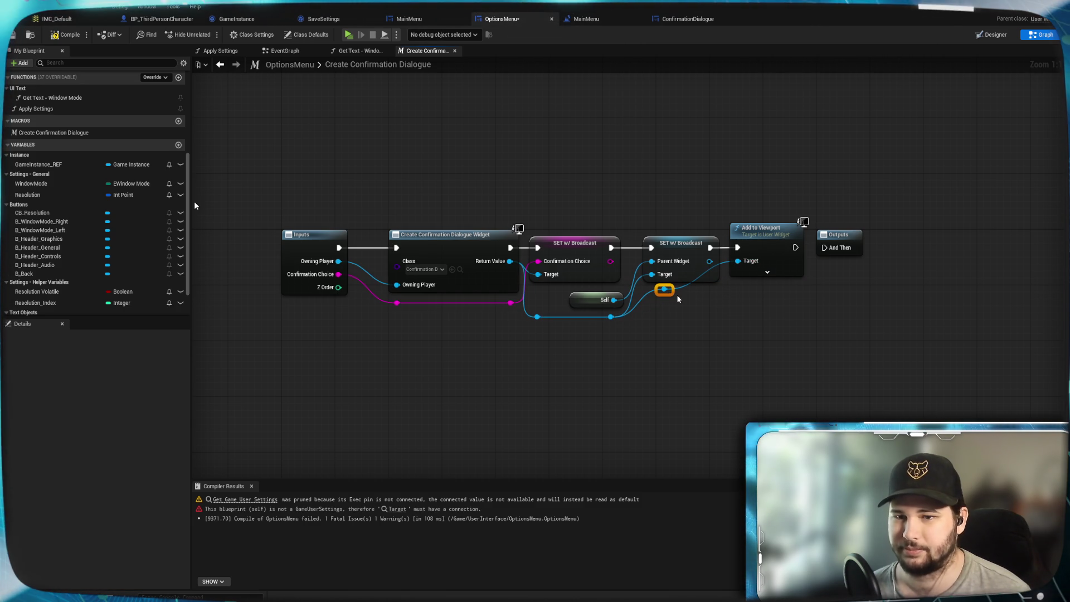
{"action": "mouse_move", "coordinate": [670, 294]}
{"action": "left_mouse_down"}
{"action": "mouse_move", "coordinate": [702, 317]}
{"action": "mouse_move", "coordinate": [663, 292]}
{"action": "mouse_move", "coordinate": [686, 319]}
{"action": "mouse_move", "coordinate": [702, 322]}
{"action": "left_mouse_up"}
{"action": "left_click", "coordinate": [724, 405]}
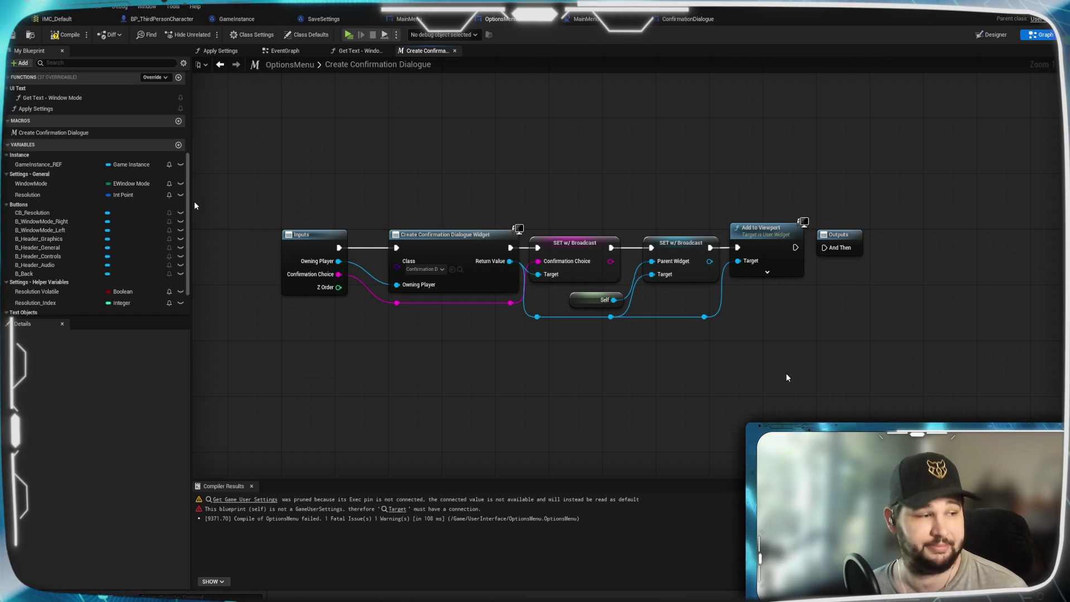
{"action": "mouse_move", "coordinate": [338, 287]}
{"action": "left_mouse_down"}
{"action": "mouse_move", "coordinate": [800, 266]}
{"action": "mouse_move", "coordinate": [760, 288]}
{"action": "mouse_move", "coordinate": [762, 328]}
{"action": "mouse_move", "coordinate": [769, 274]}
{"action": "left_mouse_up"}
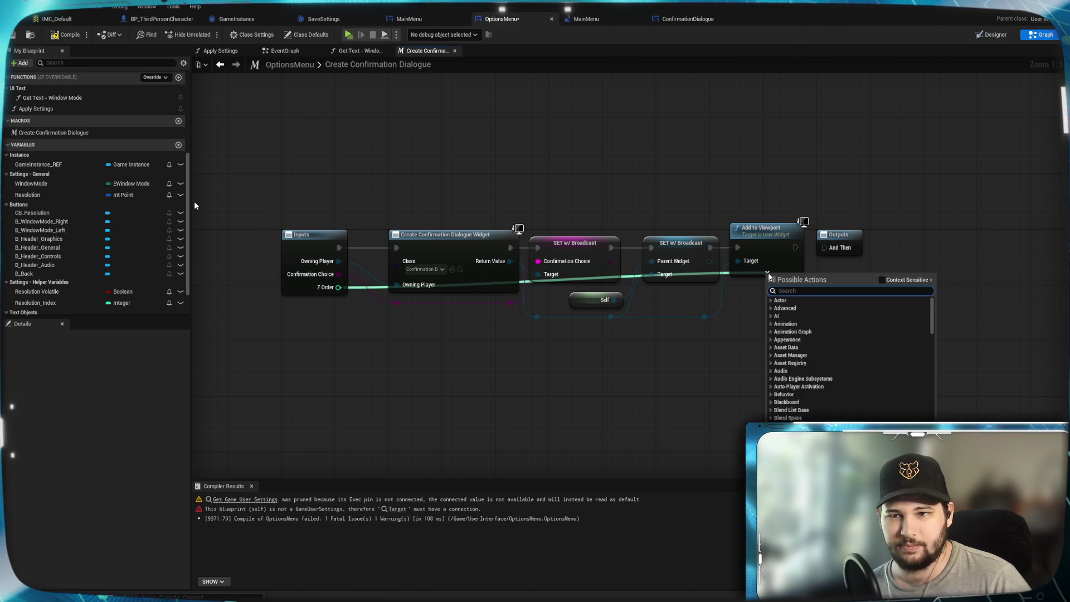
Connect Z Order to Add to Viewport's ZOrder via two reroute points, and continue execution into Outputs.
{"action": "left_click", "coordinate": [765, 288]}
{"action": "left_click", "coordinate": [768, 274]}
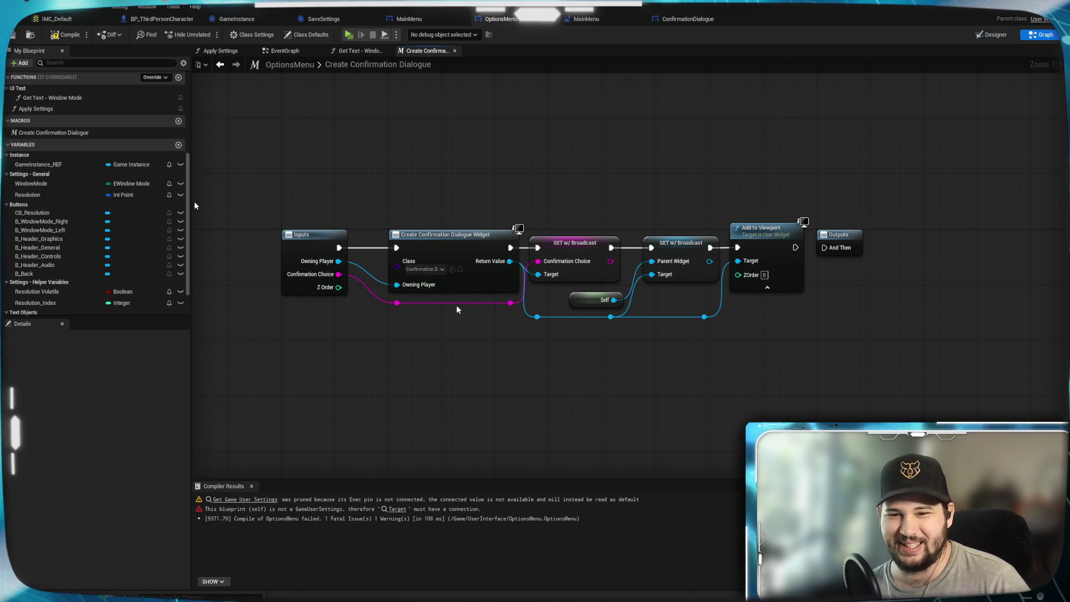
{"action": "mouse_move", "coordinate": [338, 287]}
{"action": "left_mouse_down"}
{"action": "mouse_move", "coordinate": [368, 309]}
{"action": "mouse_move", "coordinate": [747, 277]}
{"action": "mouse_move", "coordinate": [738, 274]}
{"action": "left_mouse_up"}
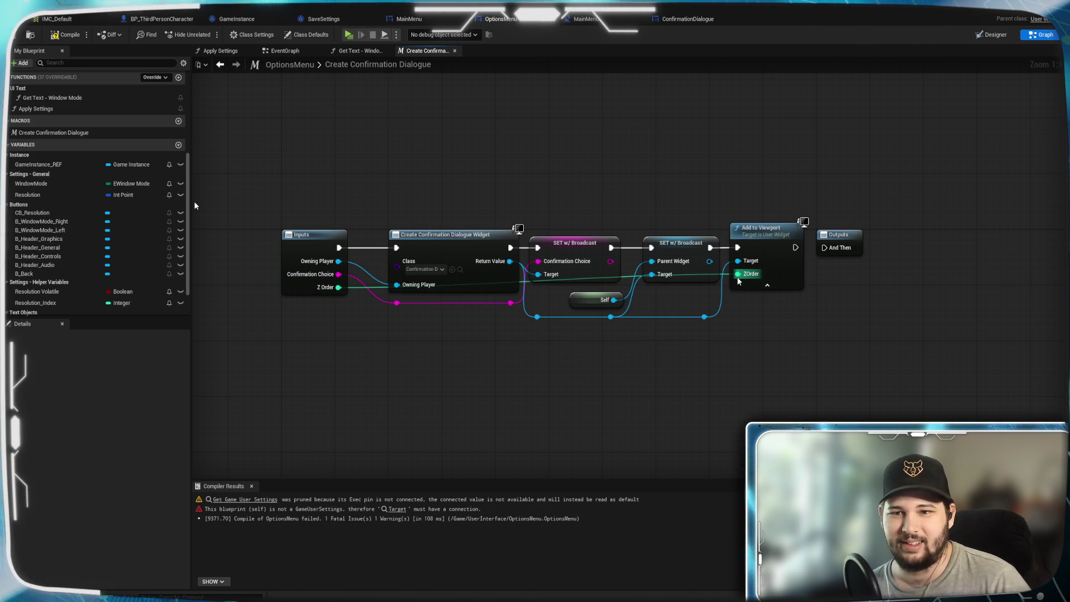
{"action": "double_click", "coordinate": [354, 287]}
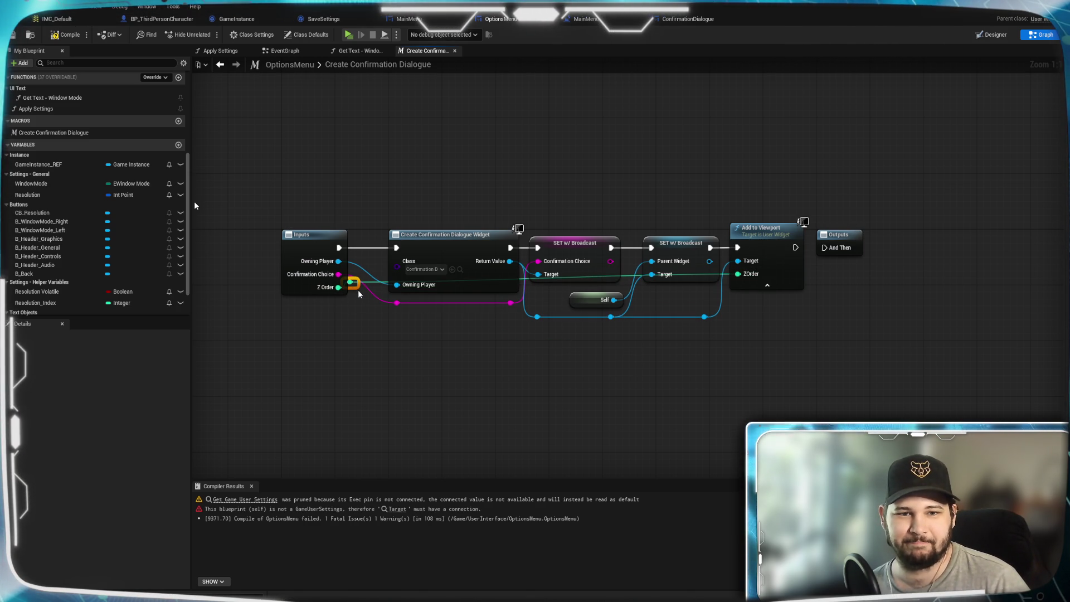
{"action": "left_click_drag", "start_coordinate": [357, 290], "coordinate": [400, 332]}
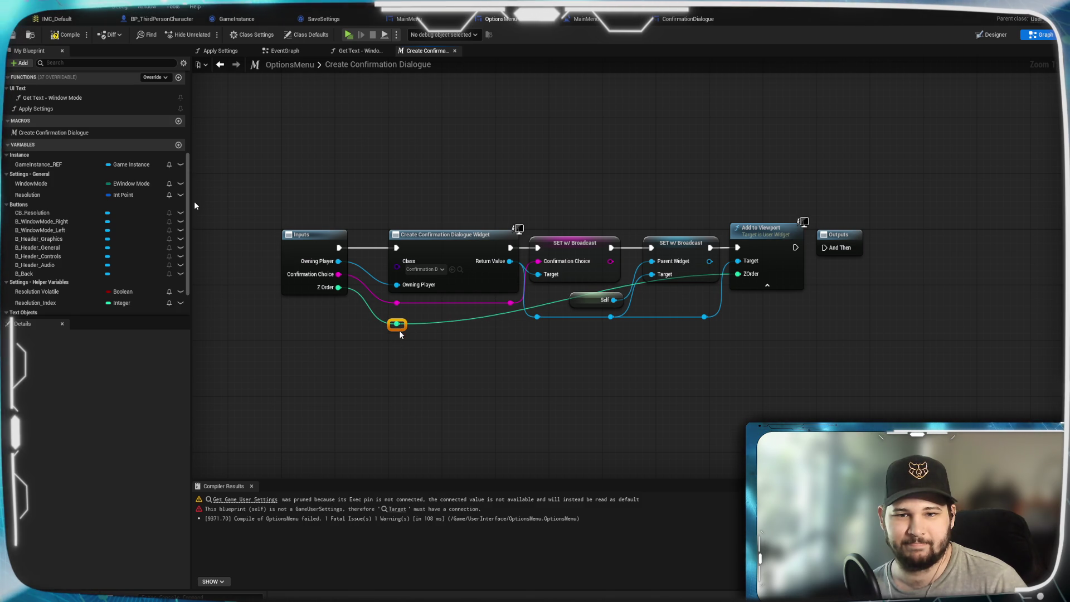
{"action": "double_click", "coordinate": [552, 297]}
{"action": "mouse_move", "coordinate": [554, 299]}
{"action": "left_mouse_down"}
{"action": "mouse_move", "coordinate": [577, 301]}
{"action": "mouse_move", "coordinate": [666, 362]}
{"action": "mouse_move", "coordinate": [745, 323]}
{"action": "mouse_move", "coordinate": [718, 330]}
{"action": "left_mouse_up"}
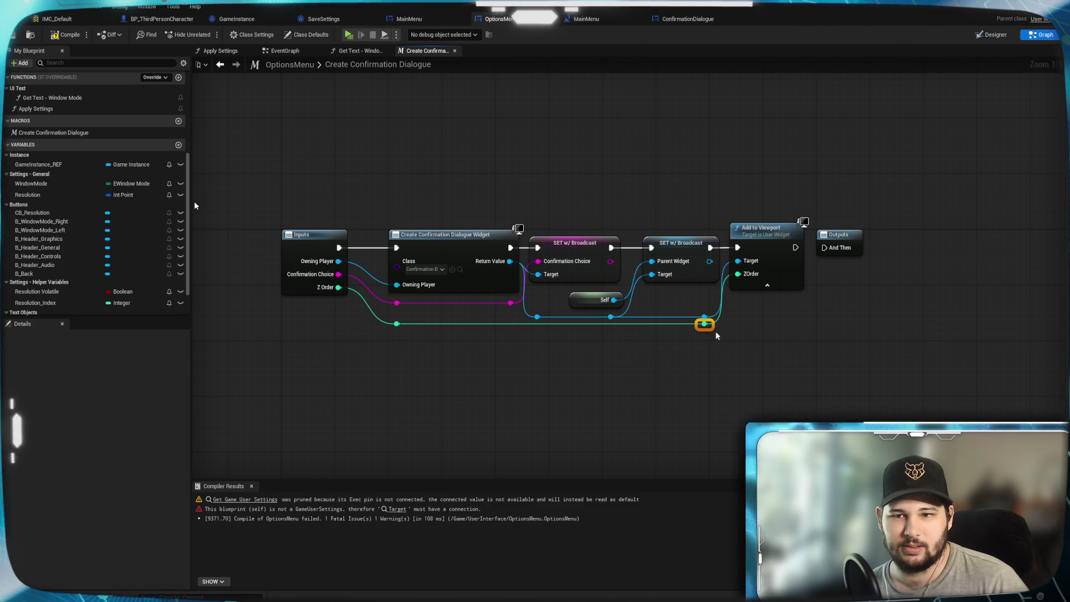
{"action": "left_click_drag", "start_coordinate": [707, 329], "coordinate": [714, 329]}
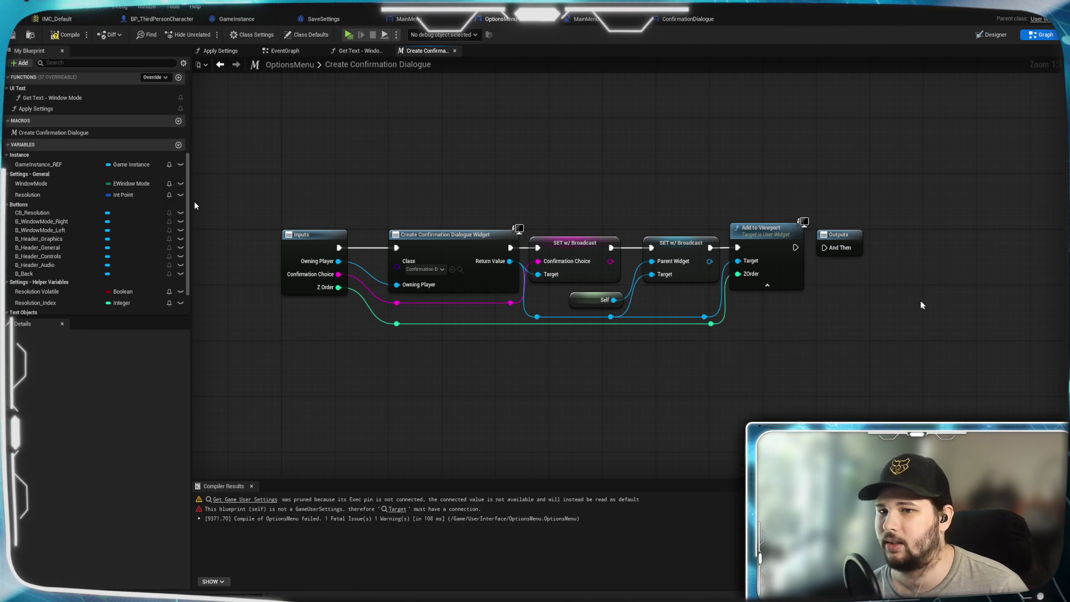
{"action": "left_click_drag", "start_coordinate": [795, 248], "coordinate": [825, 247]}
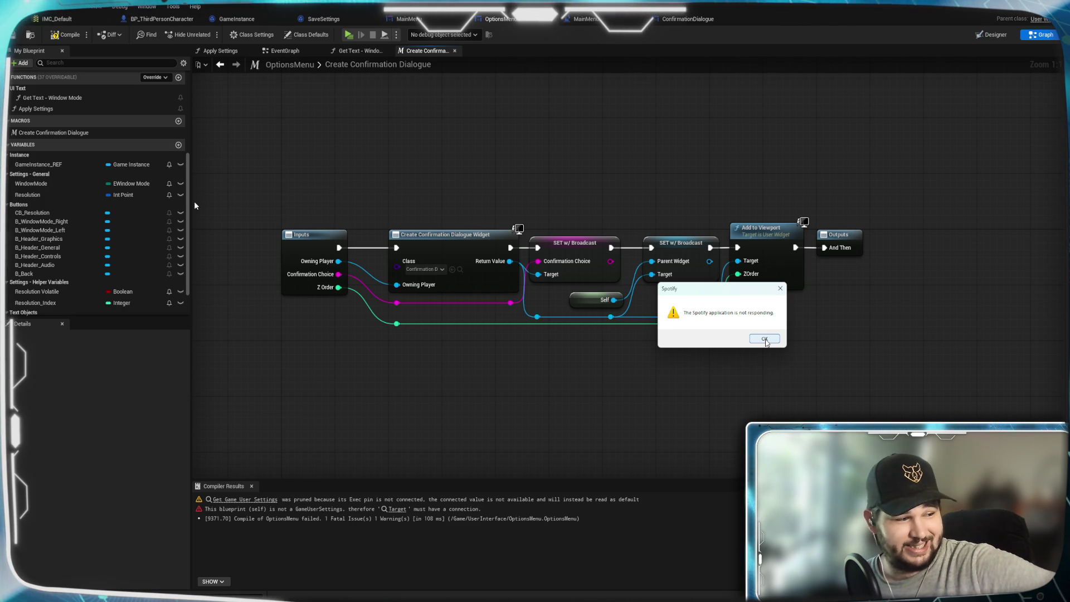
Recompile the OptionsMenu blueprint with F7 and view the widget Designer layout.
{"action": "left_click", "coordinate": [764, 339]}
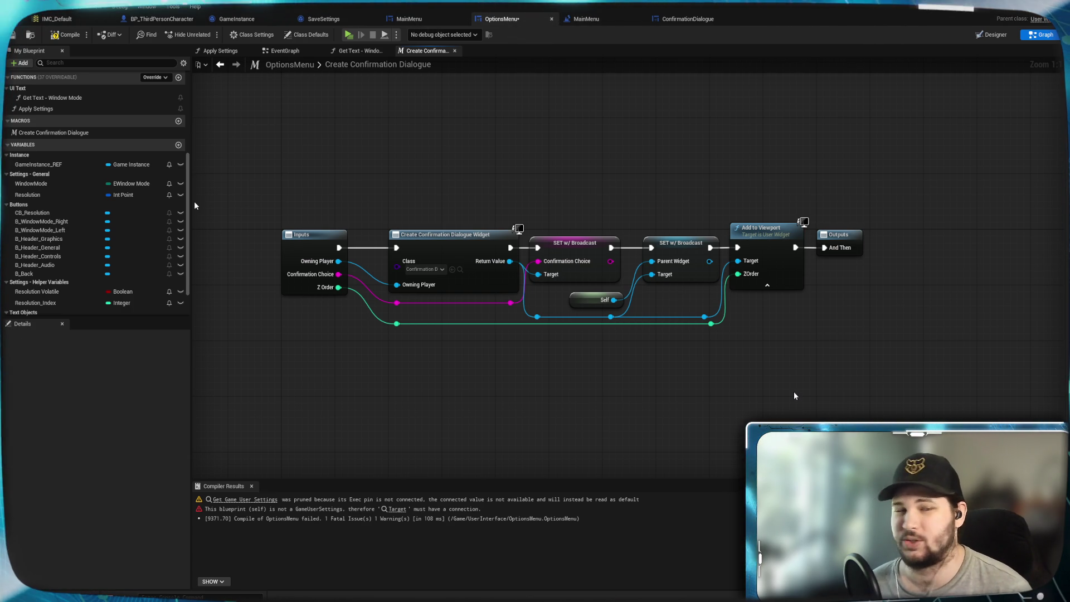
{"action": "key", "text": "F7"}
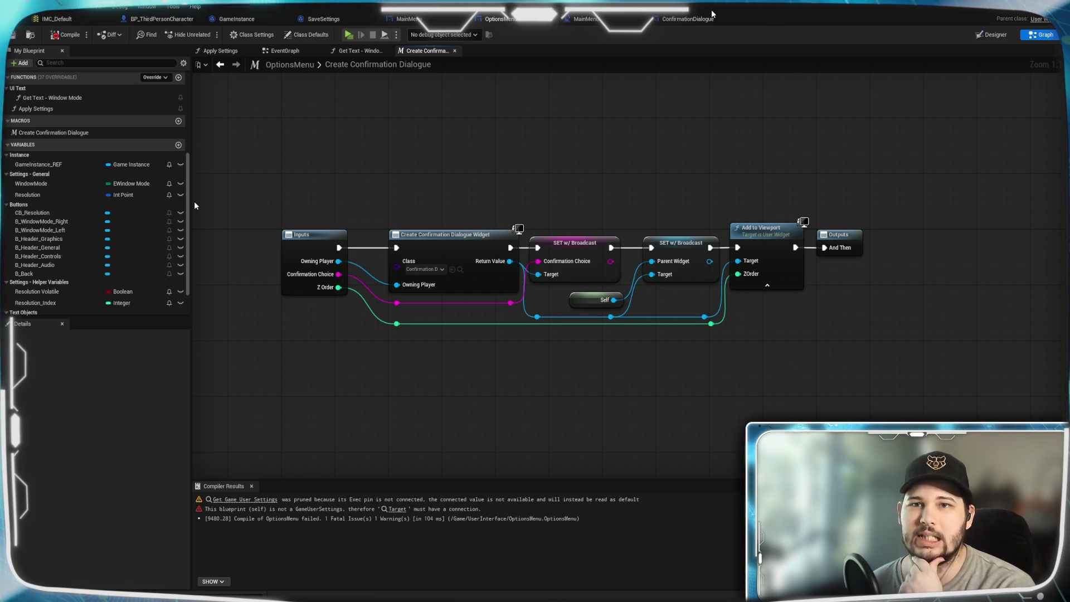
{"action": "left_click", "coordinate": [985, 35]}
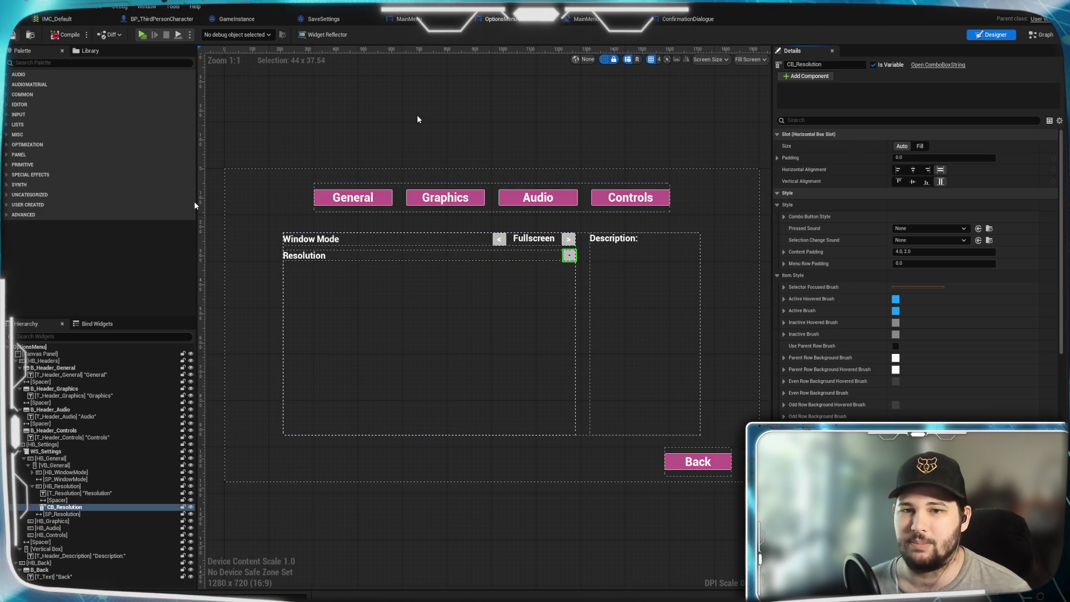
Return to the graph, review the Create Confirmation Dialogue macro, and open the OptionsMenu EventGraph.
{"action": "left_click", "coordinate": [1039, 33]}
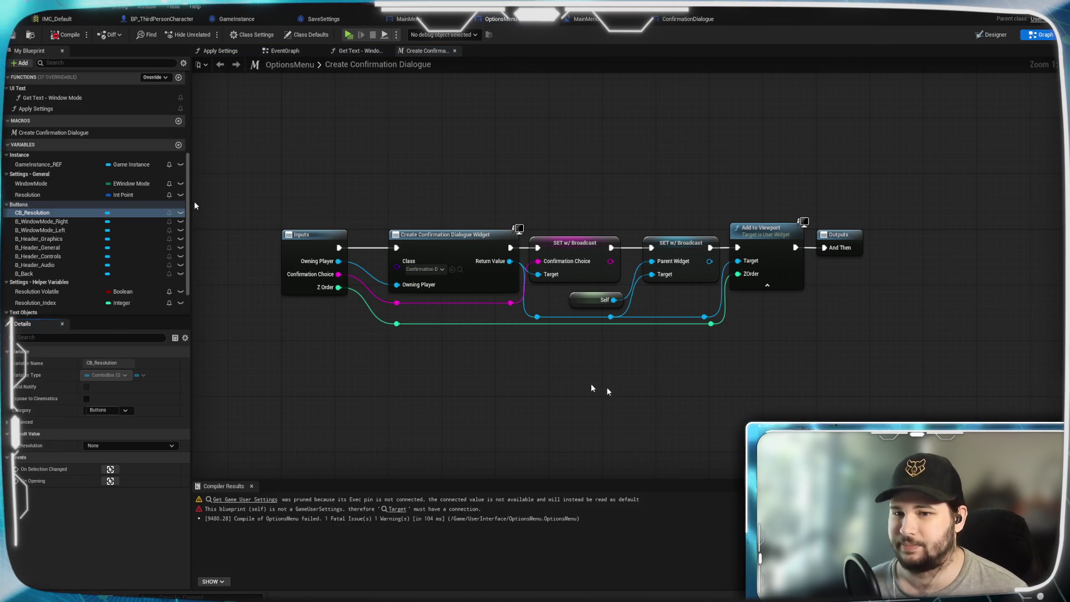
{"action": "mouse_move", "coordinate": [592, 388]}
{"action": "left_mouse_down"}
{"action": "mouse_move", "coordinate": [645, 341]}
{"action": "mouse_move", "coordinate": [580, 311]}
{"action": "mouse_move", "coordinate": [557, 171]}
{"action": "left_mouse_up"}
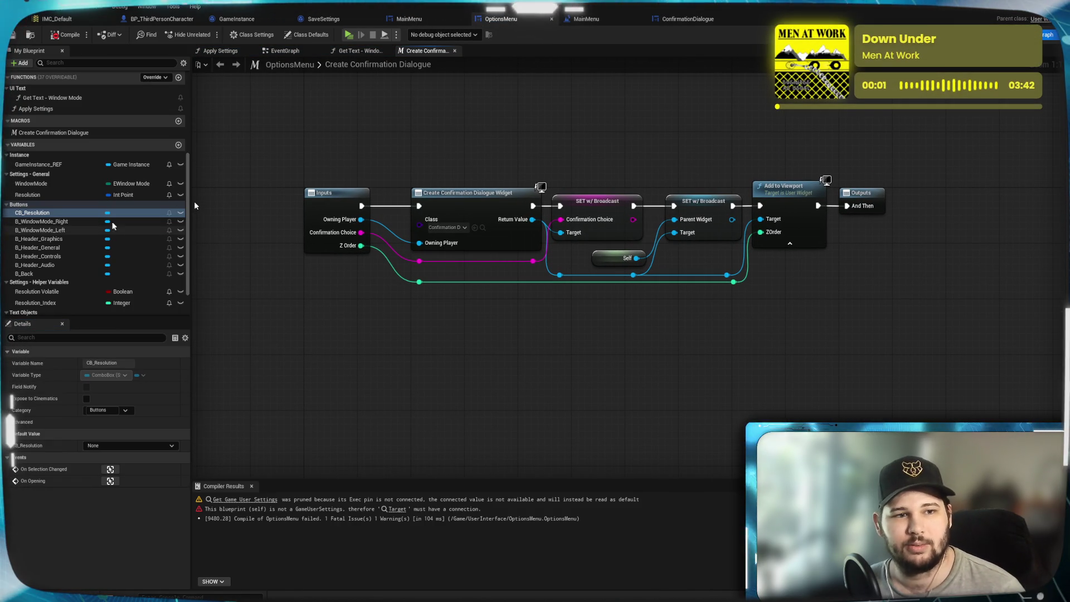
{"action": "scroll", "coordinate": [89, 255], "scroll_direction": "down", "scroll_amount": 1}
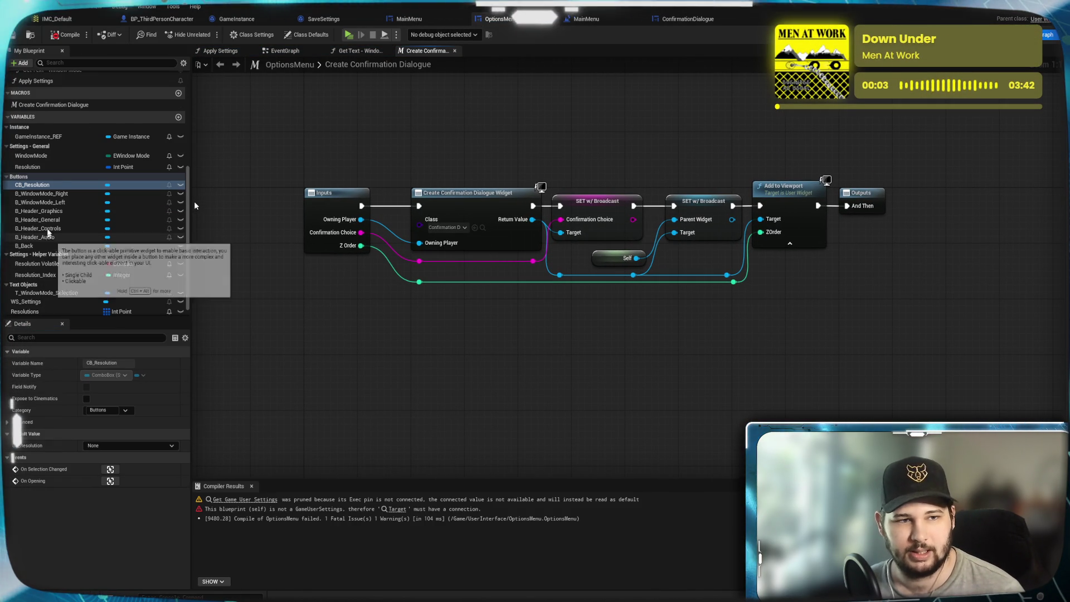
{"action": "left_click", "coordinate": [280, 50]}
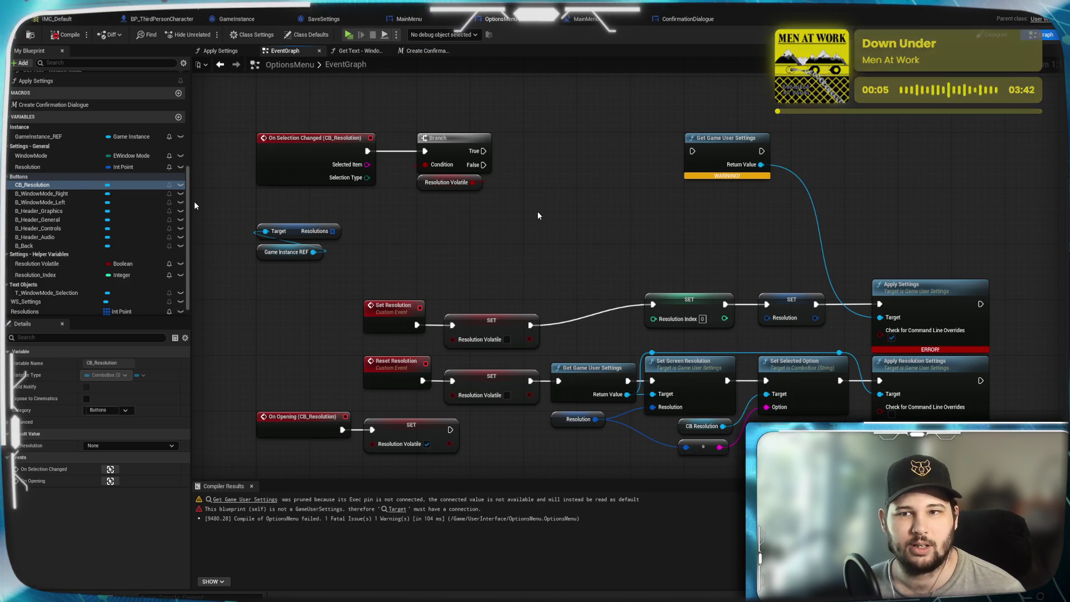
{"action": "scroll", "coordinate": [538, 211], "scroll_direction": "up", "scroll_amount": 2}
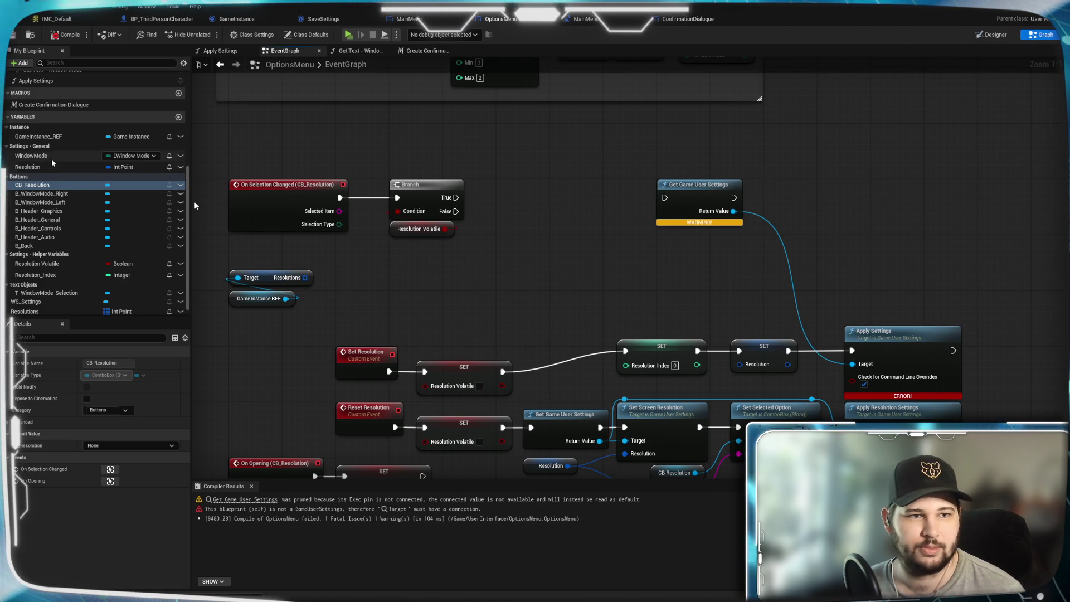
{"action": "scroll", "coordinate": [51, 158], "scroll_direction": "up", "scroll_amount": 1}
{"action": "left_click", "coordinate": [89, 133]}
Place Create Confirmation Dialogue after Branch True and run Get Game User Settings after it.
{"action": "mouse_move", "coordinate": [149, 160]}
{"action": "left_mouse_down"}
{"action": "mouse_move", "coordinate": [504, 206]}
{"action": "mouse_move", "coordinate": [504, 197]}
{"action": "left_mouse_up"}
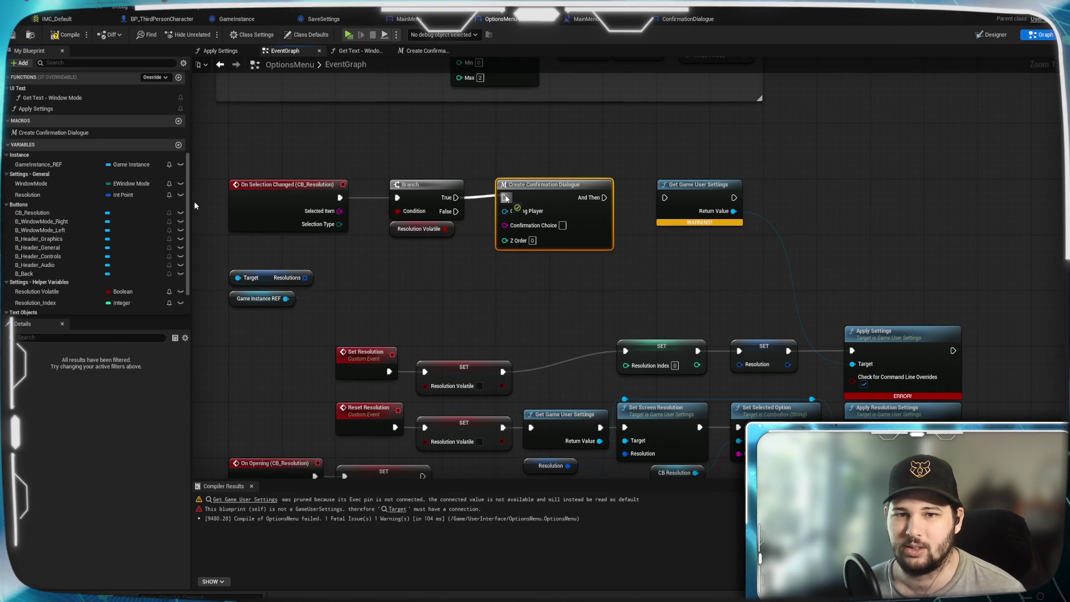
{"action": "left_click", "coordinate": [544, 193]}
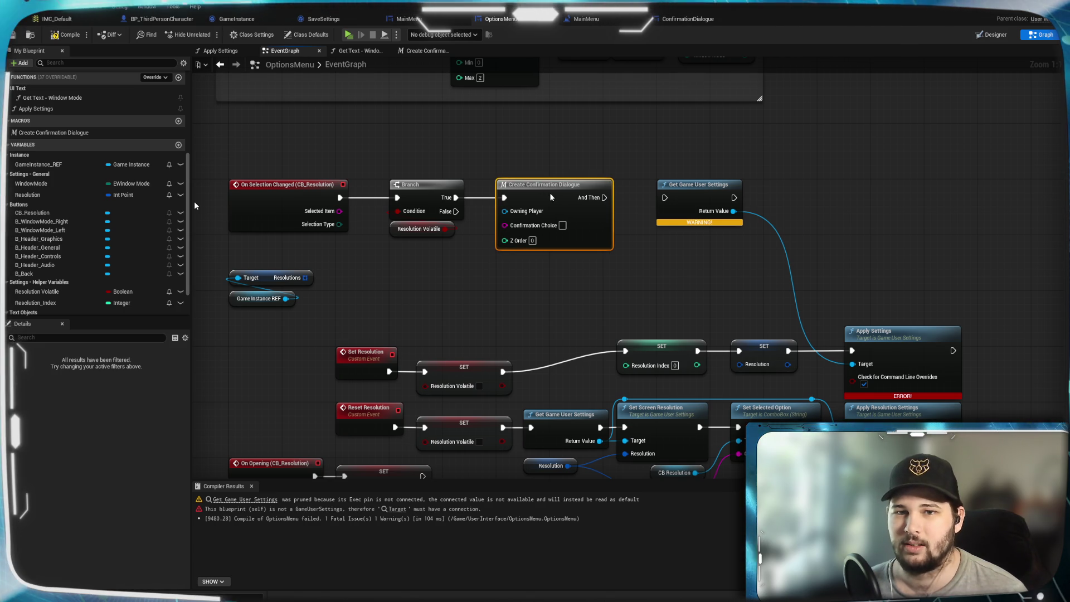
{"action": "left_click", "coordinate": [563, 140]}
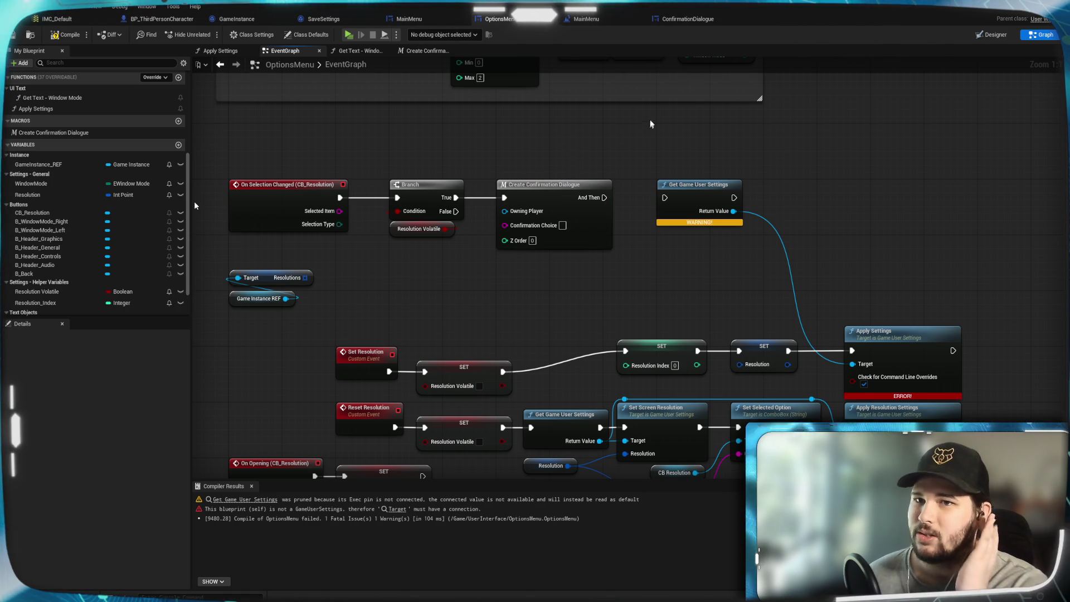
{"action": "left_click_drag", "start_coordinate": [604, 197], "coordinate": [665, 197]}
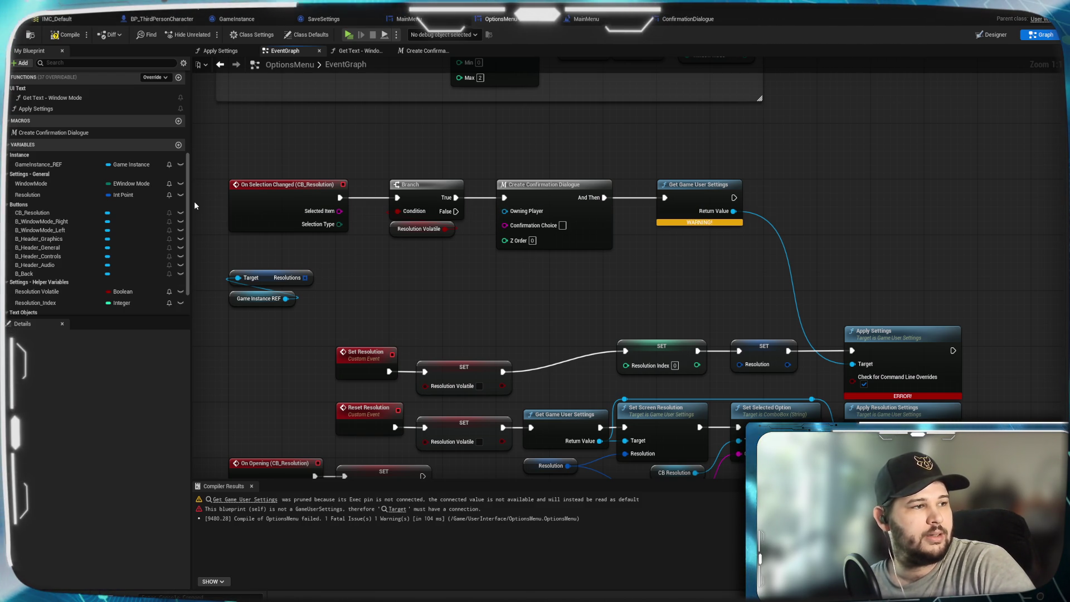
Feed a Get Player Controller node into the dialogue node's Owning Player.
{"action": "left_click", "coordinate": [500, 212]}
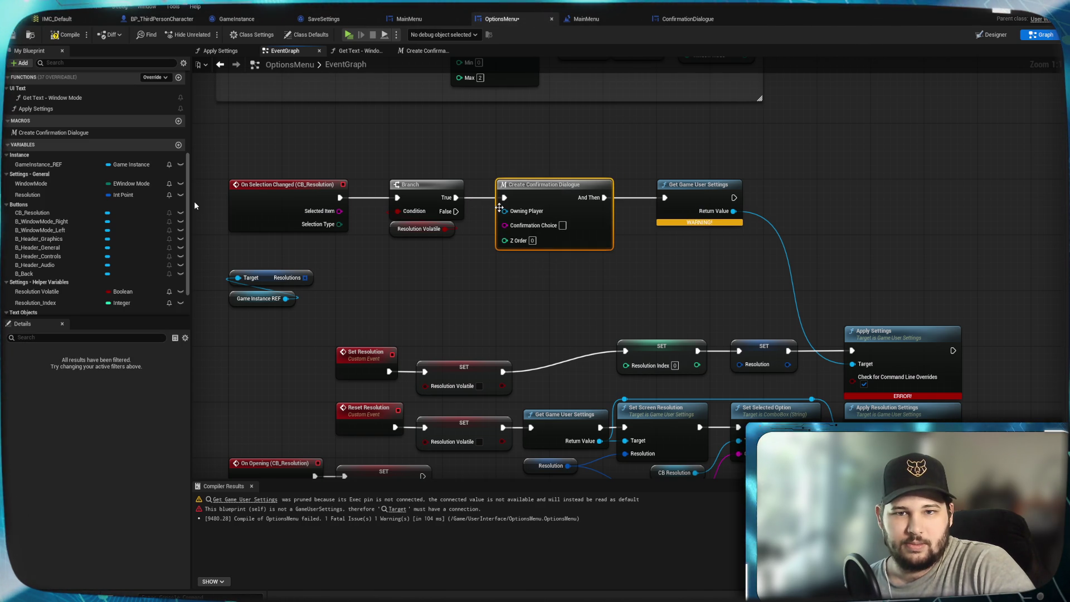
{"action": "left_click_drag", "start_coordinate": [500, 223], "coordinate": [441, 291]}
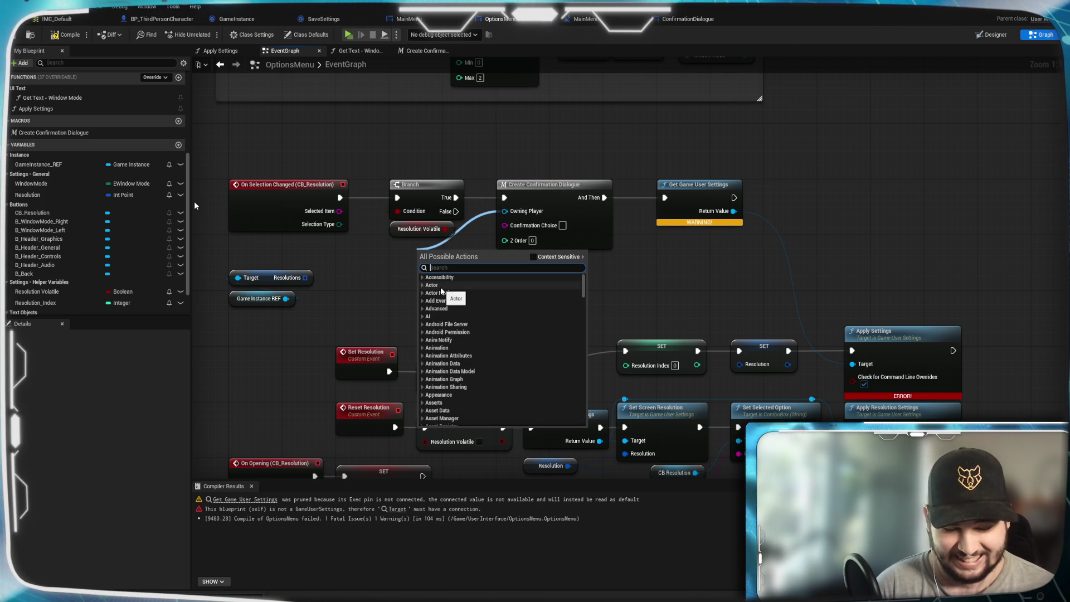
{"action": "type", "text": "get play"}
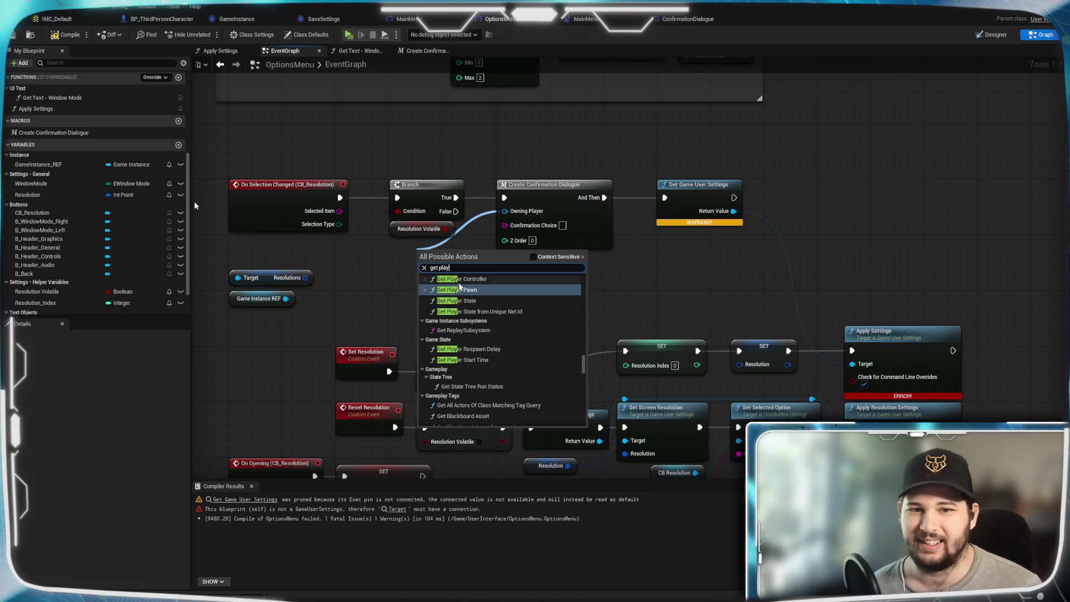
{"action": "scroll", "coordinate": [498, 285], "scroll_direction": "up", "scroll_amount": 1}
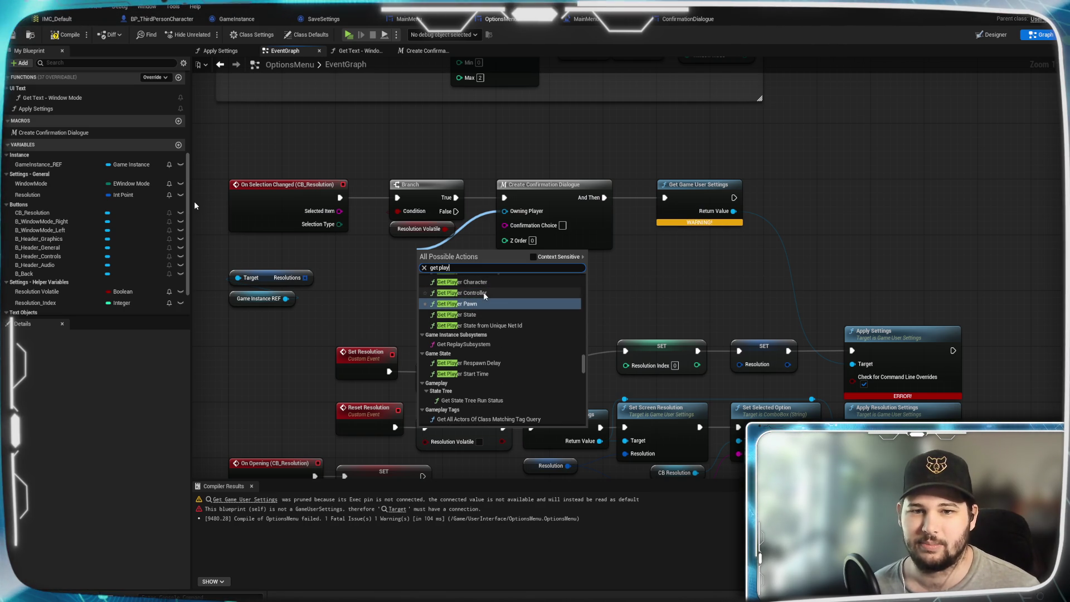
{"action": "scroll", "coordinate": [484, 295], "scroll_direction": "up", "scroll_amount": 1}
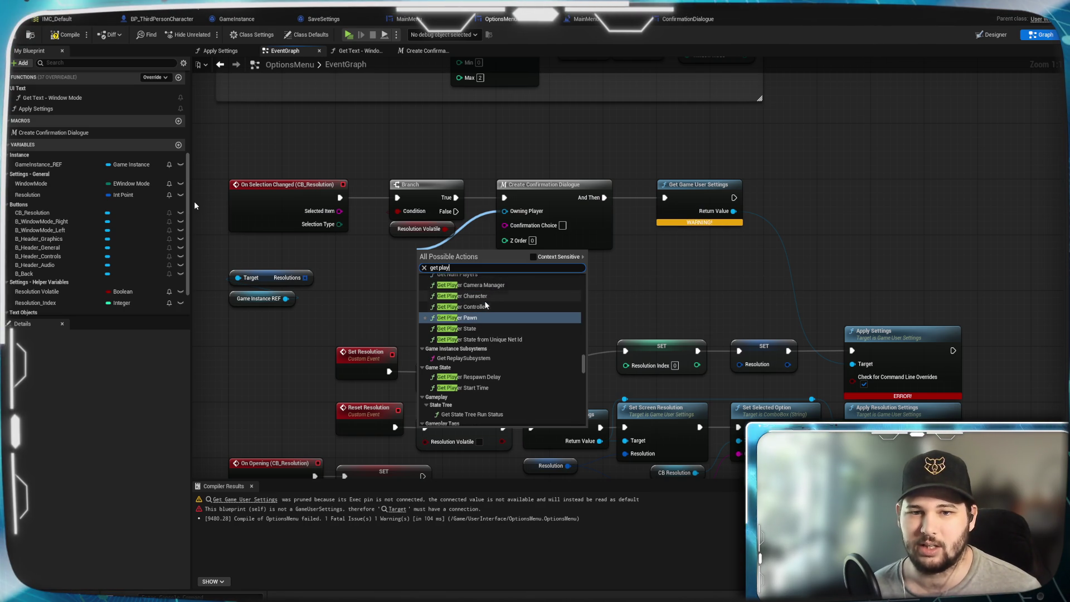
{"action": "left_click", "coordinate": [483, 306]}
{"action": "mouse_move", "coordinate": [470, 258]}
{"action": "left_mouse_down"}
{"action": "mouse_move", "coordinate": [402, 266]}
{"action": "mouse_move", "coordinate": [413, 249]}
{"action": "left_mouse_up"}
{"action": "left_click", "coordinate": [510, 263]}
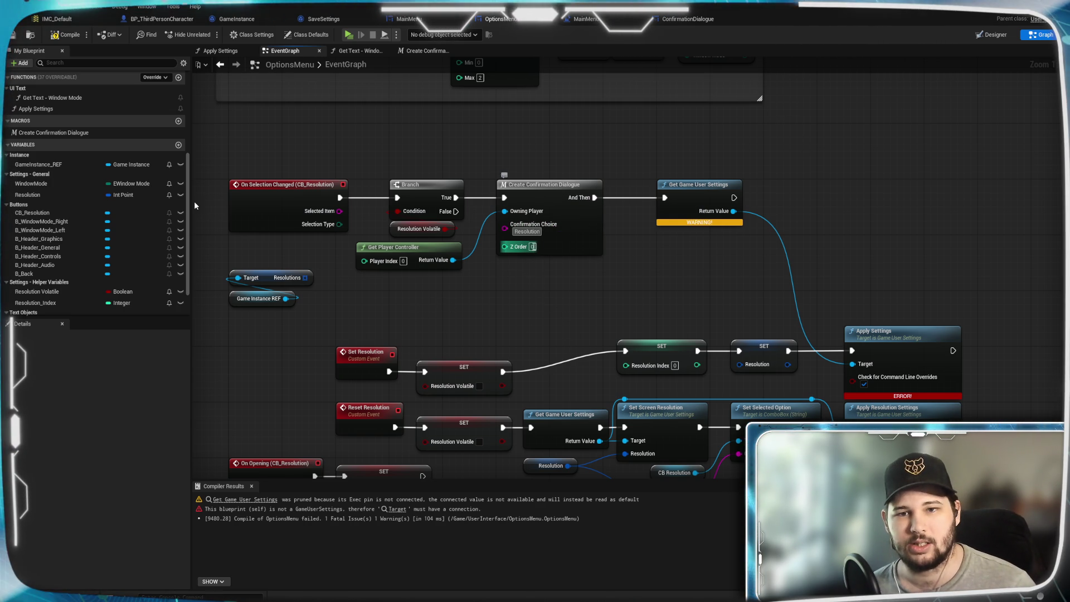
Set the Create Confirmation Dialogue node's Z Order to 10.
{"action": "type", "text": "10"}
{"action": "key", "text": "Return"}
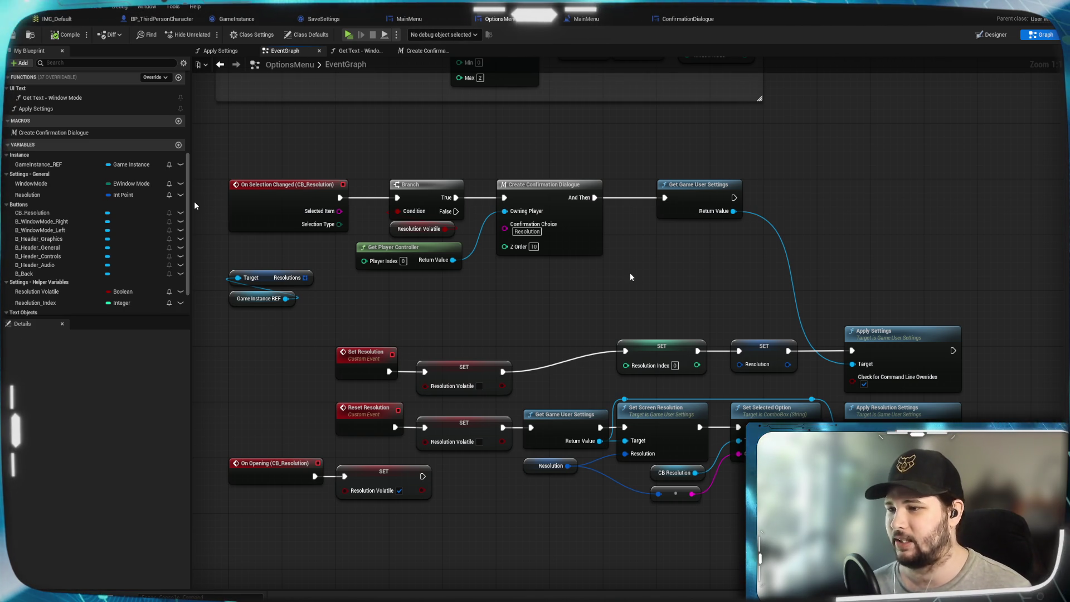
{"action": "mouse_move", "coordinate": [578, 291]}
{"action": "left_mouse_down"}
{"action": "mouse_move", "coordinate": [666, 288]}
{"action": "mouse_move", "coordinate": [691, 263]}
{"action": "left_mouse_up"}
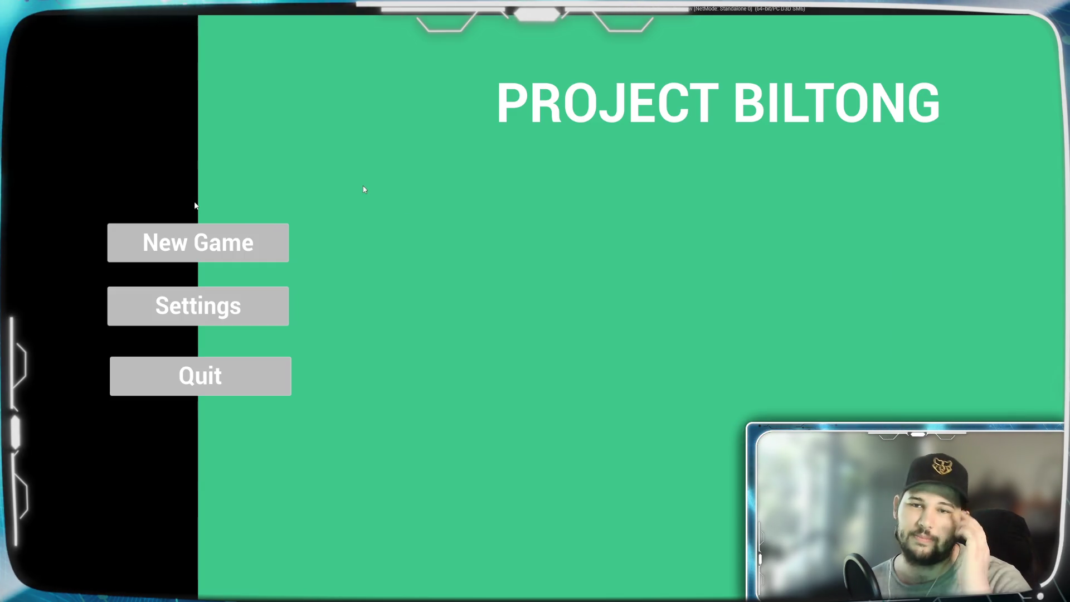
Open the Settings screen in the running game to check the options menu.
{"action": "left_click", "coordinate": [255, 298]}
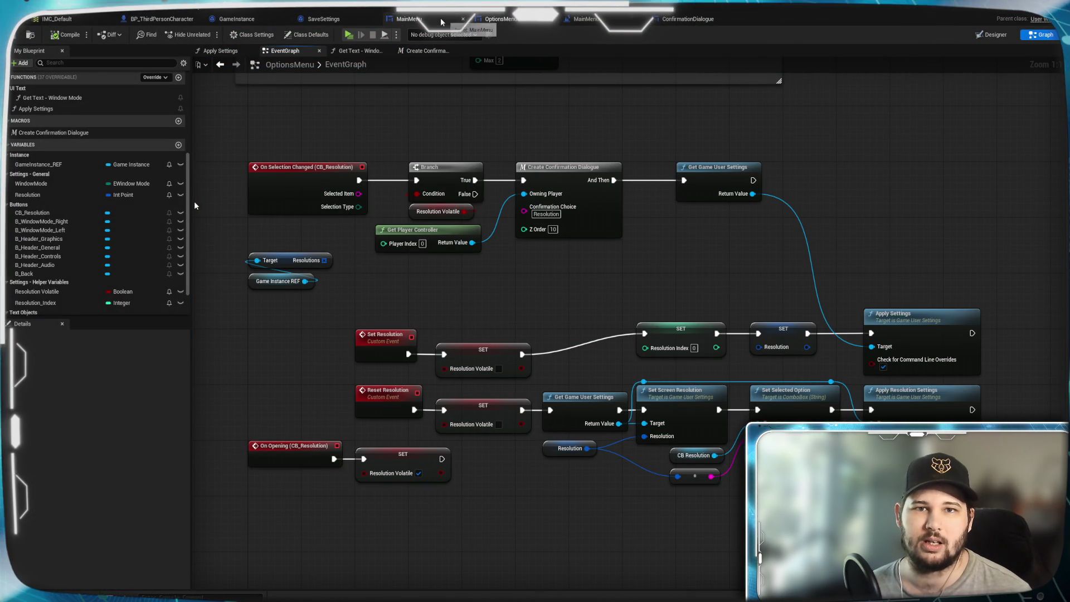
{"action": "left_click", "coordinate": [685, 19]}
{"action": "left_click", "coordinate": [590, 21]}
{"action": "left_click_drag", "start_coordinate": [519, 323], "coordinate": [555, 322]}
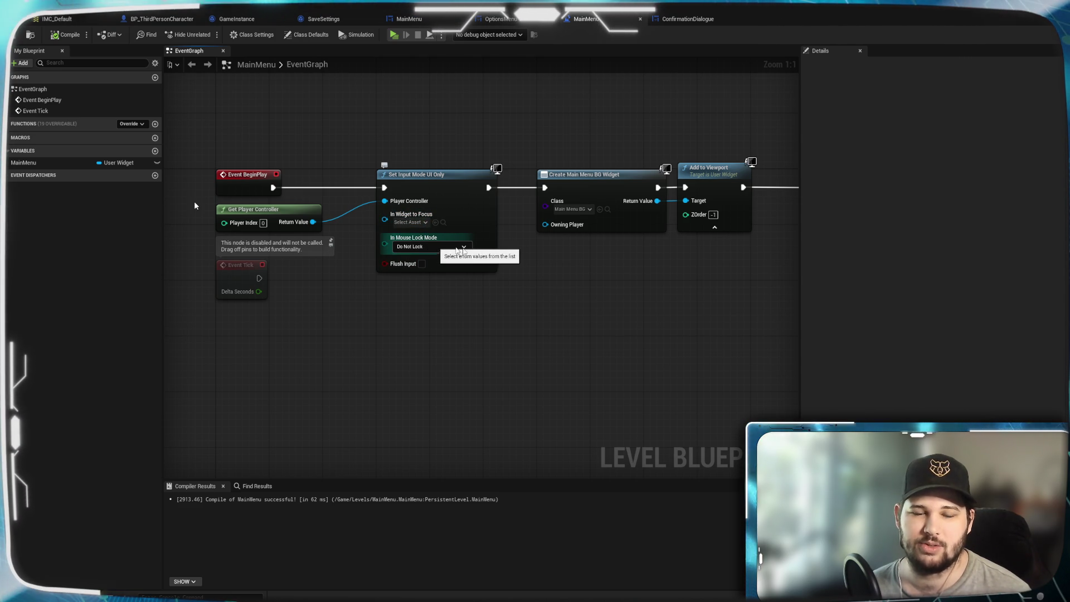
{"action": "mouse_move", "coordinate": [662, 306]}
{"action": "left_mouse_down"}
{"action": "mouse_move", "coordinate": [381, 318]}
{"action": "mouse_move", "coordinate": [435, 287]}
{"action": "mouse_move", "coordinate": [292, 259]}
{"action": "mouse_move", "coordinate": [490, 312]}
{"action": "left_mouse_up"}
{"action": "mouse_move", "coordinate": [530, 172]}
{"action": "left_mouse_down"}
{"action": "mouse_move", "coordinate": [501, 145]}
{"action": "mouse_move", "coordinate": [614, 125]}
{"action": "mouse_move", "coordinate": [602, 120]}
{"action": "left_mouse_up"}
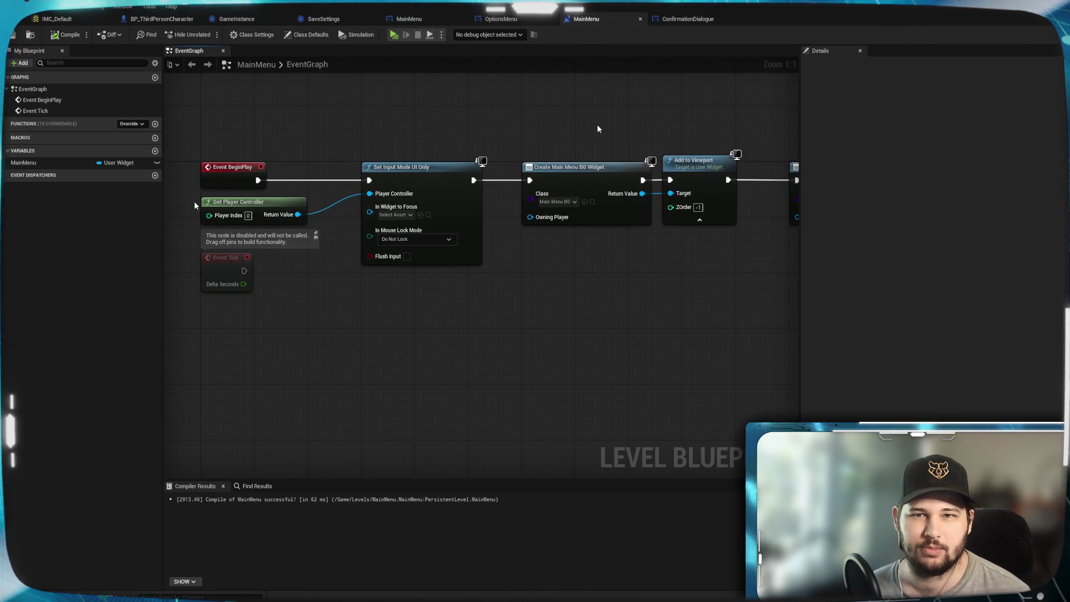
{"action": "left_click", "coordinate": [507, 24]}
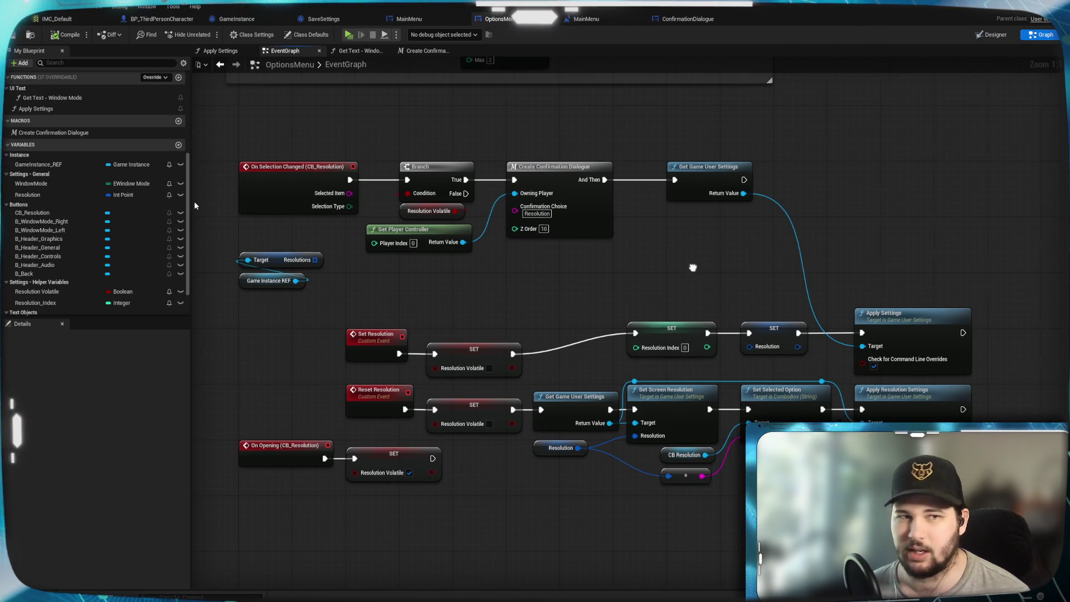
Copy Set Screen Resolution after Get Game User Settings, wiring its execution and Target to the user settings.
{"action": "left_click_drag", "start_coordinate": [700, 265], "coordinate": [564, 215]}
{"action": "mouse_move", "coordinate": [621, 235]}
{"action": "left_mouse_down"}
{"action": "mouse_move", "coordinate": [537, 210]}
{"action": "mouse_move", "coordinate": [466, 270]}
{"action": "left_mouse_up"}
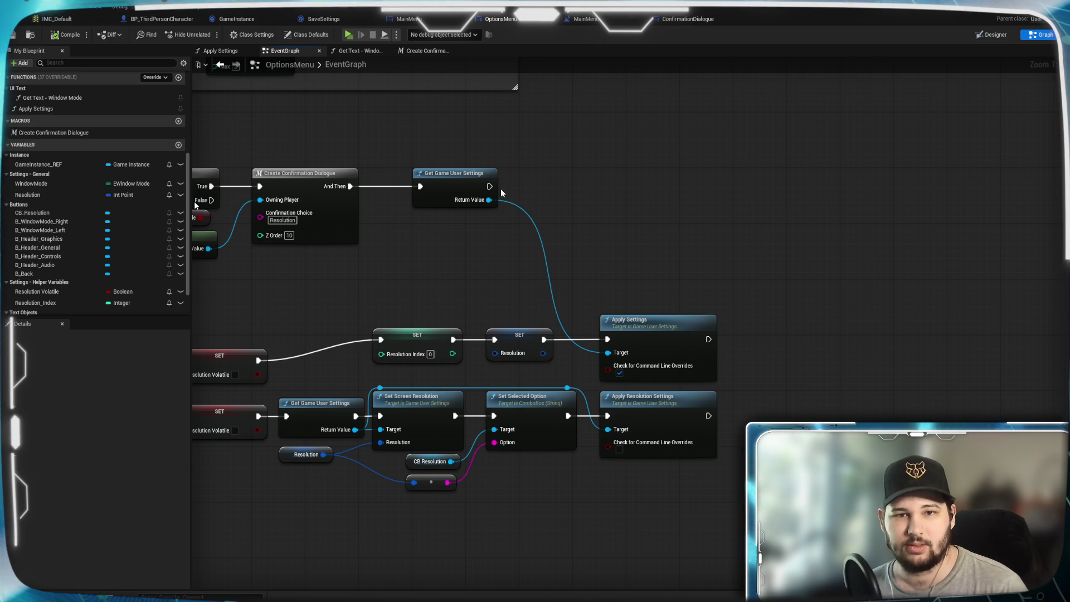
{"action": "left_click_drag", "start_coordinate": [420, 415], "coordinate": [566, 451]}
{"action": "key", "text": "ctrl+c"}
{"action": "key", "text": "ctrl+v"}
{"action": "left_click_drag", "start_coordinate": [637, 191], "coordinate": [601, 182]}
{"action": "left_click_drag", "start_coordinate": [489, 186], "coordinate": [567, 186]}
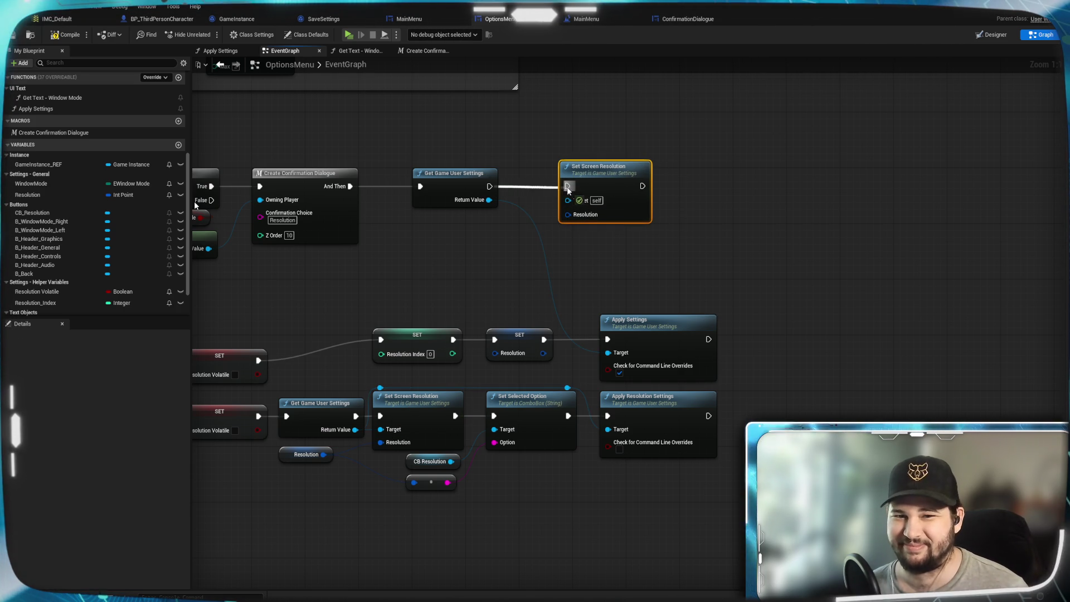
{"action": "left_click", "coordinate": [493, 256]}
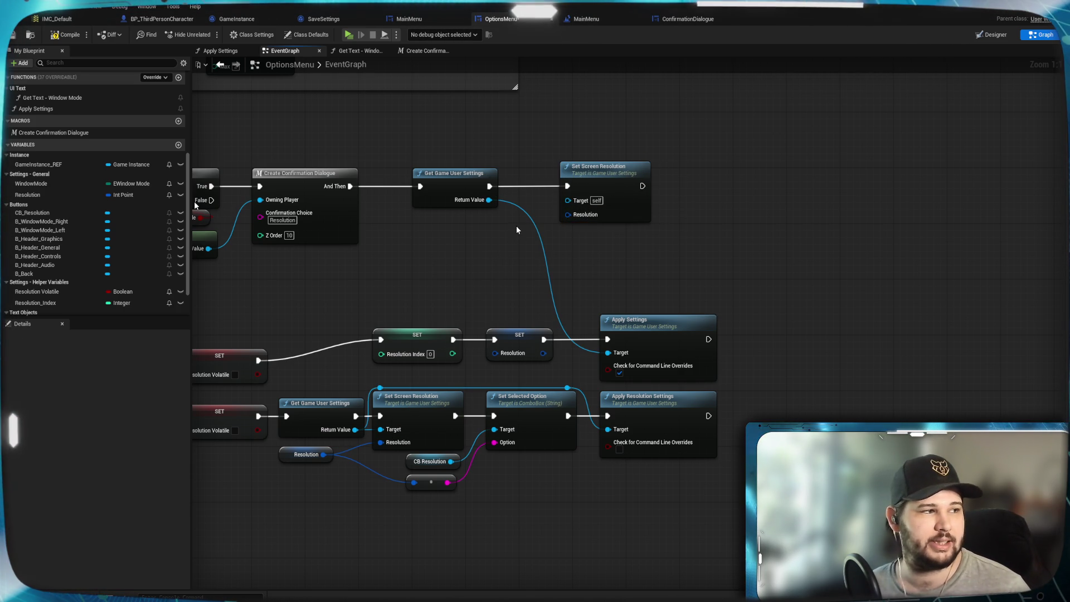
{"action": "left_click_drag", "start_coordinate": [488, 199], "coordinate": [580, 204]}
{"action": "mouse_move", "coordinate": [420, 297]}
{"action": "left_mouse_down"}
{"action": "mouse_move", "coordinate": [590, 270]}
{"action": "mouse_move", "coordinate": [736, 288]}
{"action": "mouse_move", "coordinate": [447, 277]}
{"action": "left_mouse_up"}
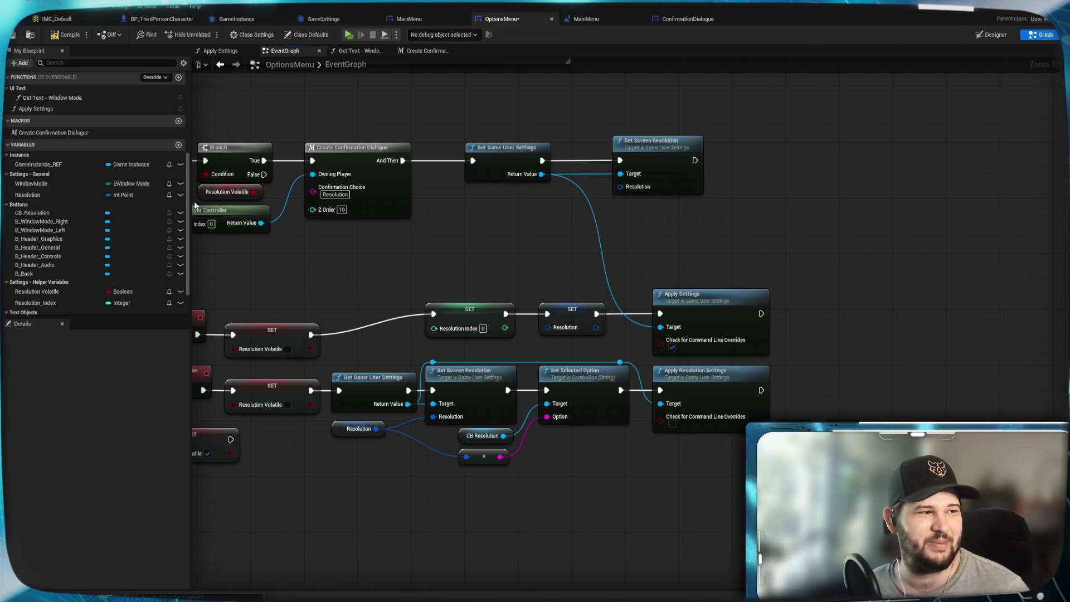
Paste an Apply Resolution Settings node that runs after Set Screen Resolution.
{"action": "left_click", "coordinate": [711, 384]}
{"action": "left_click", "coordinate": [797, 143]}
{"action": "left_click", "coordinate": [717, 363]}
{"action": "left_click", "coordinate": [741, 376], "text": "ctrl"}
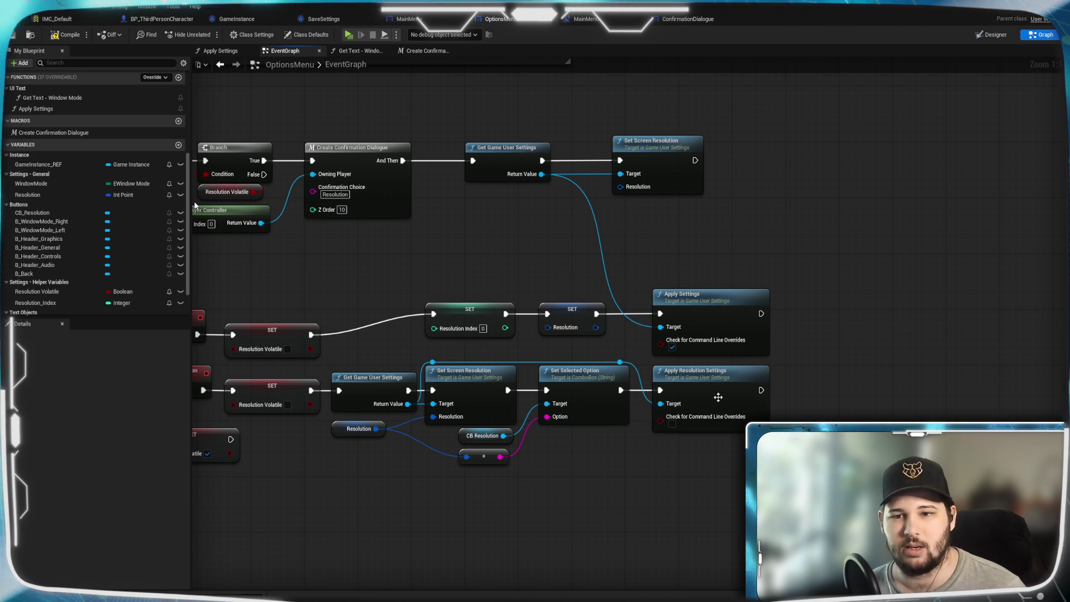
{"action": "key", "text": "ctrl+v"}
{"action": "left_click_drag", "start_coordinate": [804, 415], "coordinate": [770, 164]}
{"action": "left_click_drag", "start_coordinate": [696, 161], "coordinate": [727, 161]}
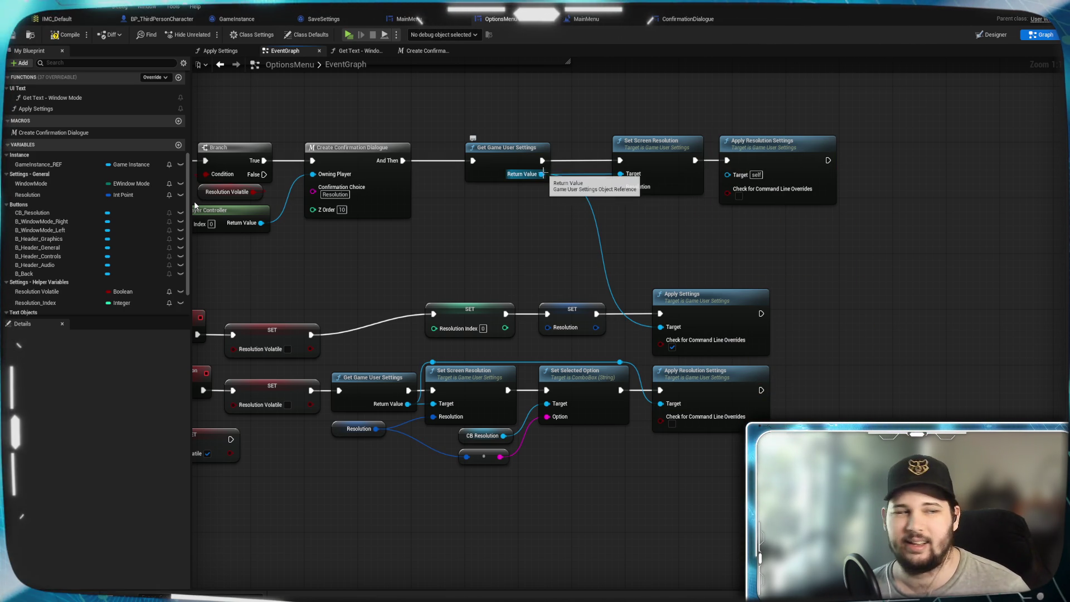
Route the user settings into Apply Resolution Settings' Target through two bend points.
{"action": "double_click", "coordinate": [594, 223]}
{"action": "mouse_move", "coordinate": [595, 223]}
{"action": "left_mouse_down"}
{"action": "mouse_move", "coordinate": [623, 238]}
{"action": "mouse_move", "coordinate": [727, 190]}
{"action": "mouse_move", "coordinate": [727, 177]}
{"action": "left_mouse_up"}
{"action": "left_click_drag", "start_coordinate": [601, 224], "coordinate": [628, 204]}
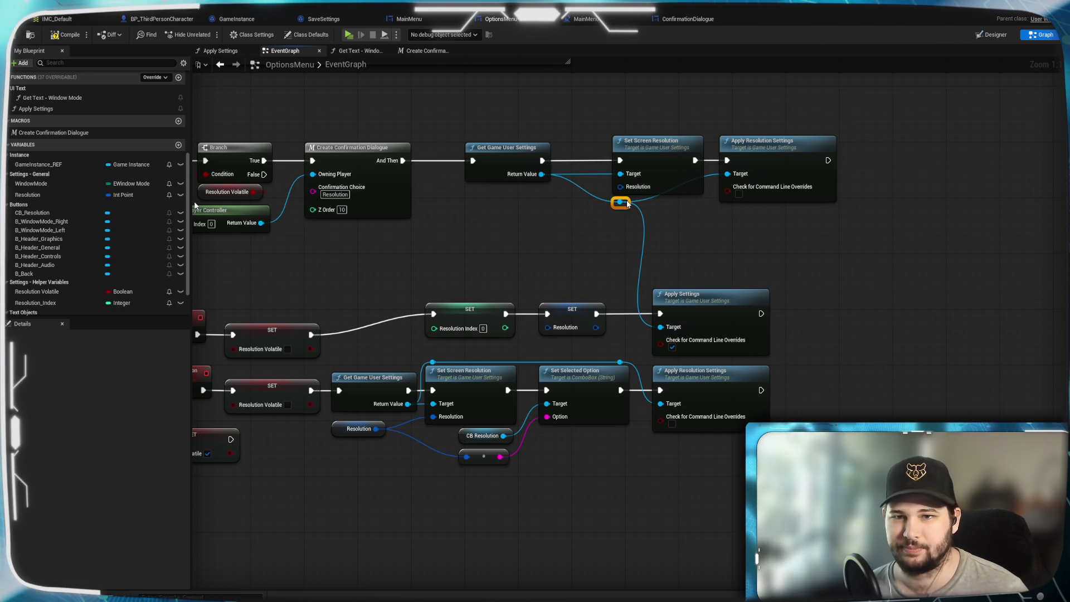
{"action": "double_click", "coordinate": [644, 199]}
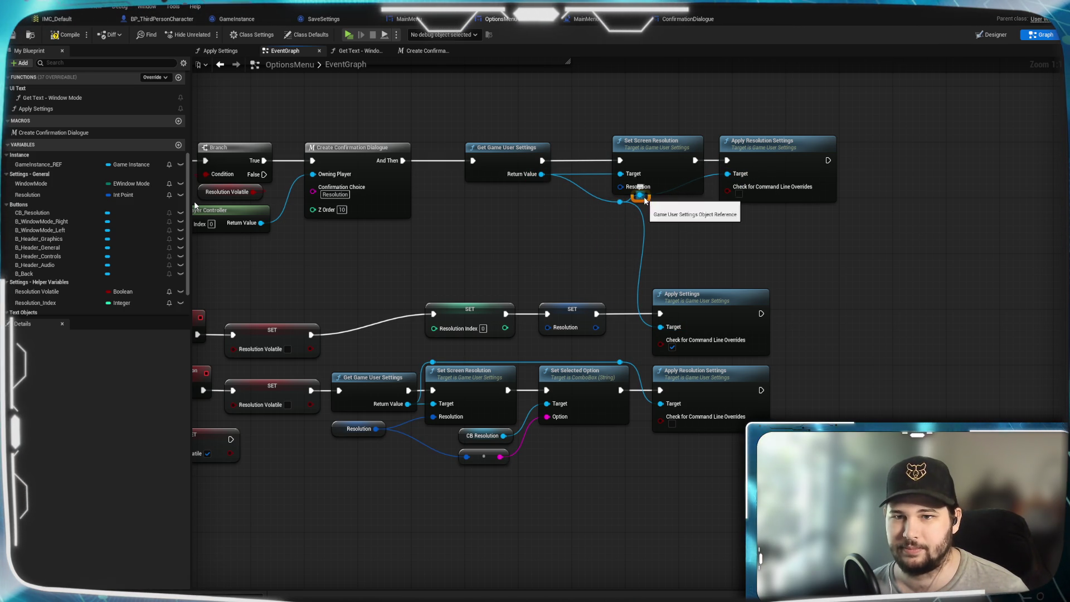
{"action": "left_click_drag", "start_coordinate": [644, 201], "coordinate": [698, 207]}
{"action": "left_click", "coordinate": [705, 226]}
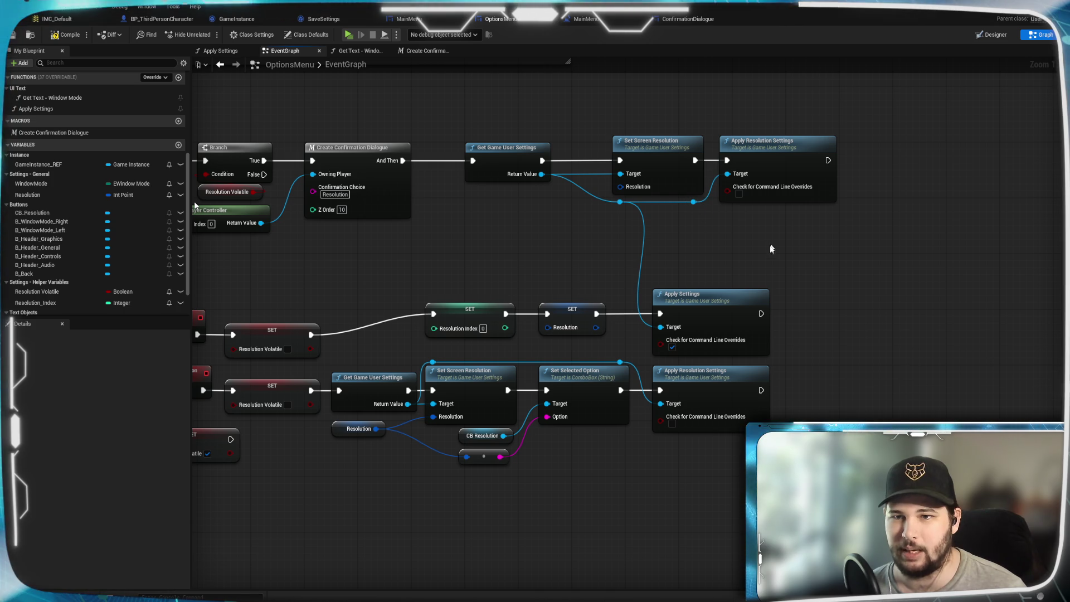
{"action": "mouse_move", "coordinate": [509, 263]}
{"action": "left_mouse_down"}
{"action": "mouse_move", "coordinate": [805, 232]}
{"action": "mouse_move", "coordinate": [708, 303]}
{"action": "mouse_move", "coordinate": [738, 237]}
{"action": "left_mouse_up"}
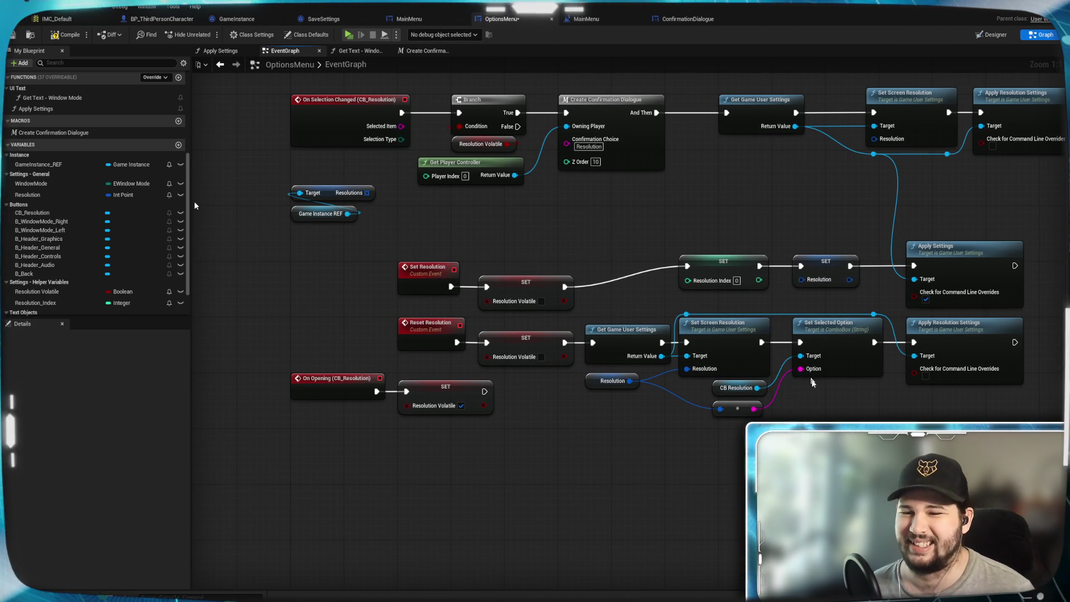
Move the Set Resolution, Reset Resolution and On Opening chains further down the EventGraph.
{"action": "left_click_drag", "start_coordinate": [1043, 418], "coordinate": [329, 259]}
{"action": "mouse_move", "coordinate": [927, 285]}
{"action": "left_mouse_down"}
{"action": "mouse_move", "coordinate": [955, 321]}
{"action": "mouse_move", "coordinate": [955, 343]}
{"action": "mouse_move", "coordinate": [955, 333]}
{"action": "left_mouse_up"}
{"action": "left_click", "coordinate": [585, 205]}
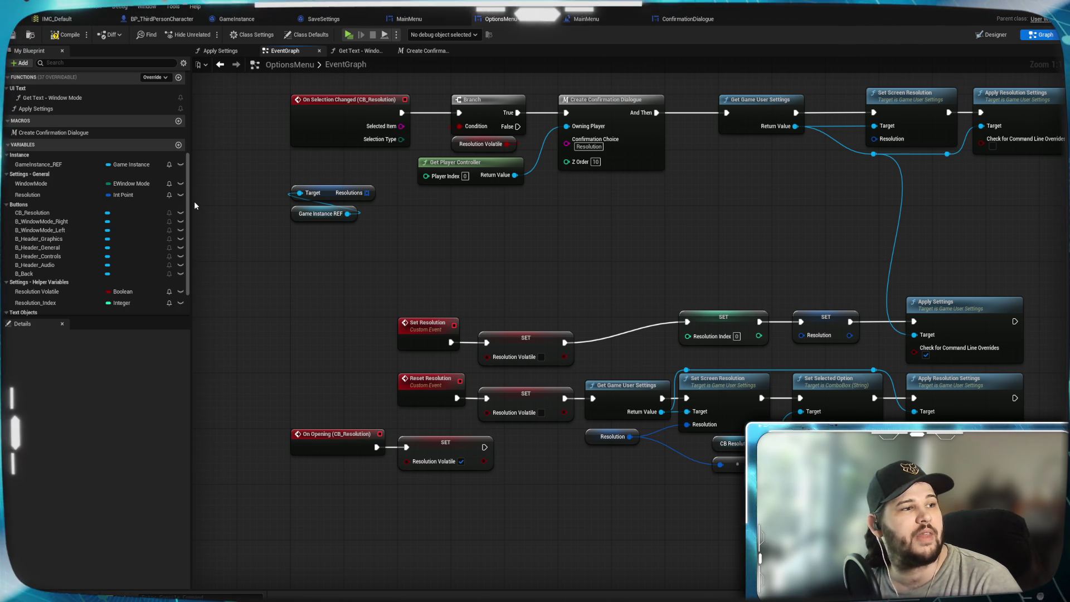
Add a CB_Resolution getter feeding a Get Selected Index node.
{"action": "mouse_move", "coordinate": [465, 256]}
{"action": "left_mouse_down"}
{"action": "mouse_move", "coordinate": [422, 273]}
{"action": "mouse_move", "coordinate": [478, 258]}
{"action": "left_mouse_up"}
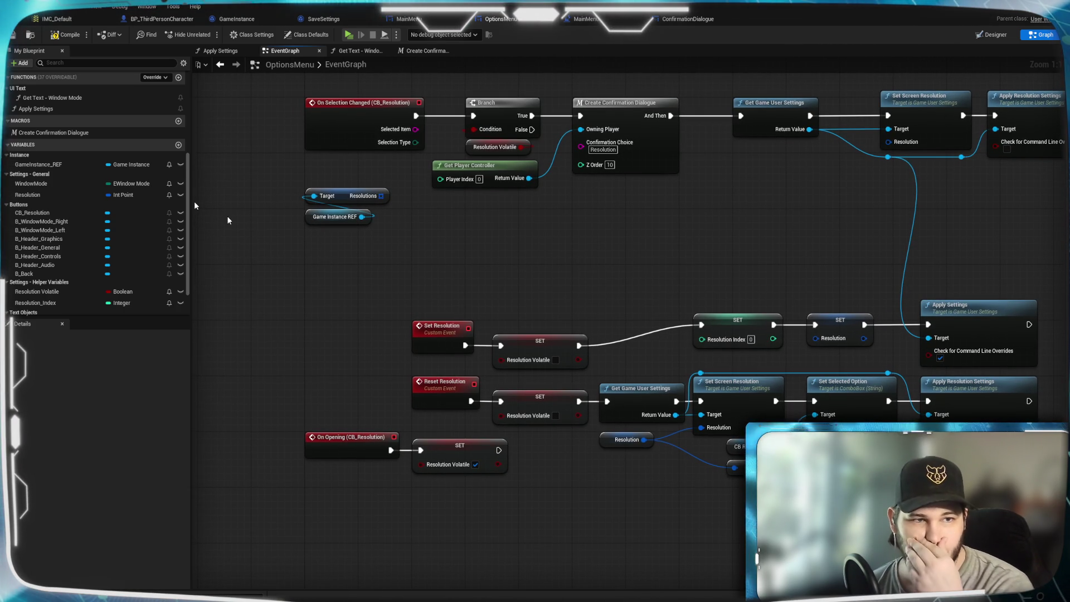
{"action": "scroll", "coordinate": [85, 224], "scroll_direction": "down", "scroll_amount": 2}
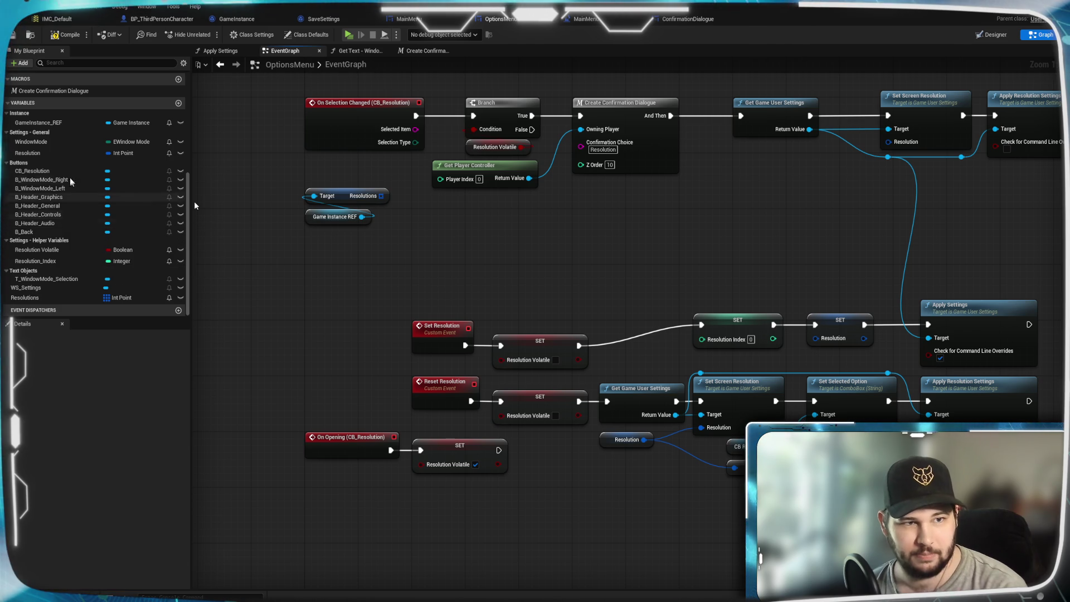
{"action": "mouse_move", "coordinate": [47, 171]}
{"action": "left_mouse_down"}
{"action": "mouse_move", "coordinate": [287, 246]}
{"action": "mouse_move", "coordinate": [394, 294]}
{"action": "mouse_move", "coordinate": [330, 250]}
{"action": "mouse_move", "coordinate": [346, 273]}
{"action": "left_mouse_up"}
{"action": "left_click", "coordinate": [355, 266]}
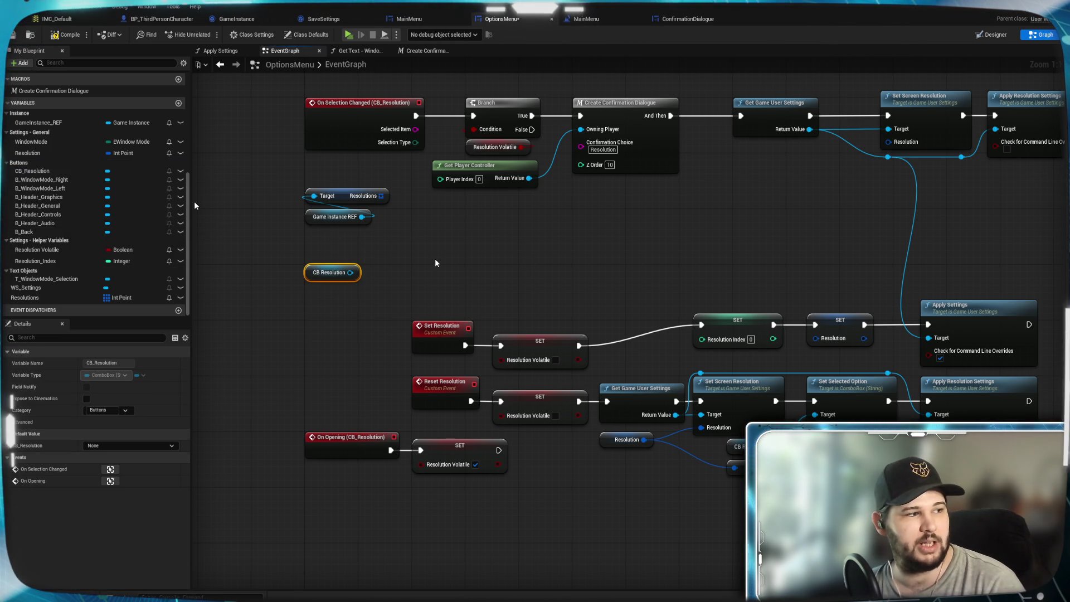
{"action": "left_click_drag", "start_coordinate": [353, 272], "coordinate": [428, 275]}
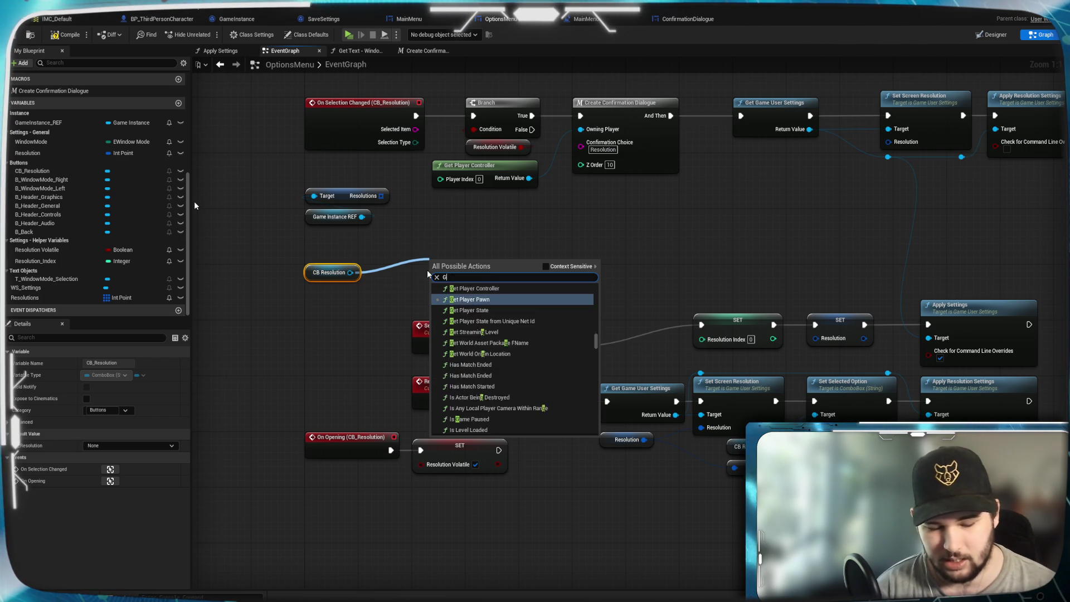
{"action": "type", "text": "Get selected"}
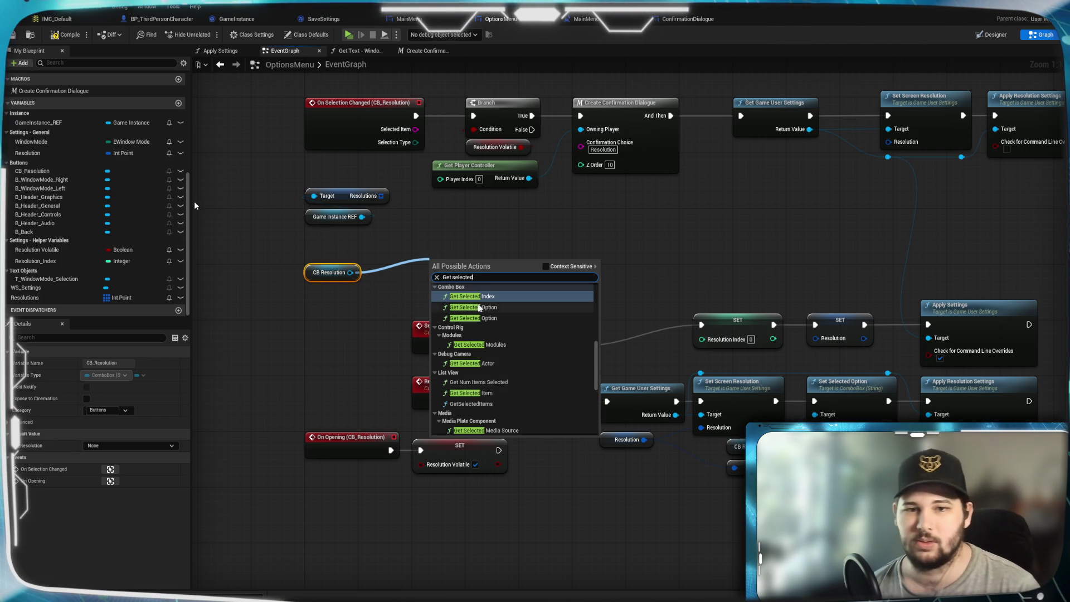
{"action": "key", "text": "Return"}
{"action": "left_click_drag", "start_coordinate": [470, 275], "coordinate": [446, 267]}
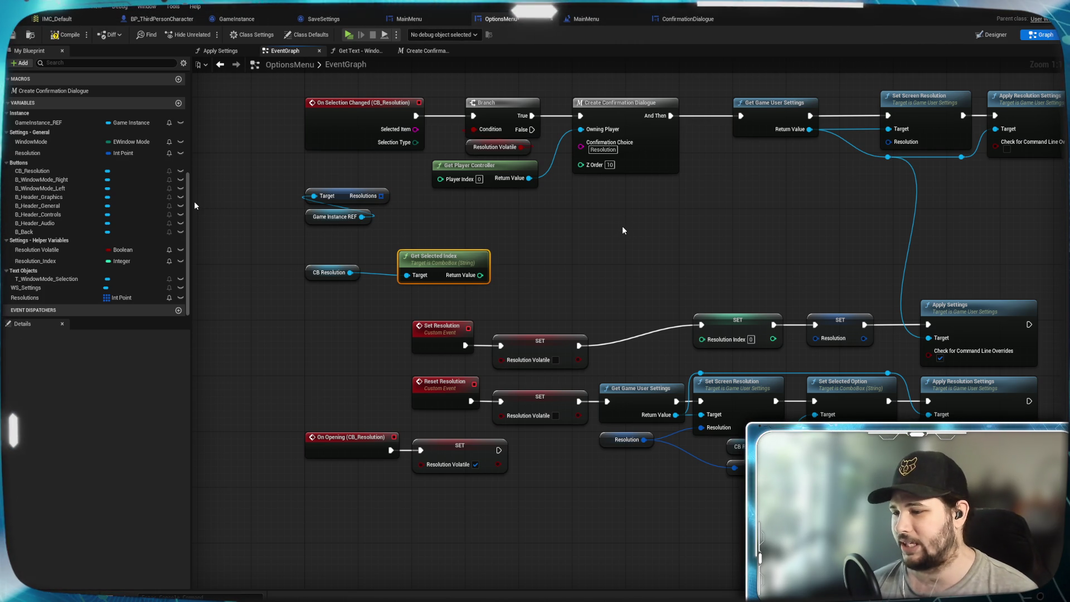
{"action": "left_click", "coordinate": [592, 255]}
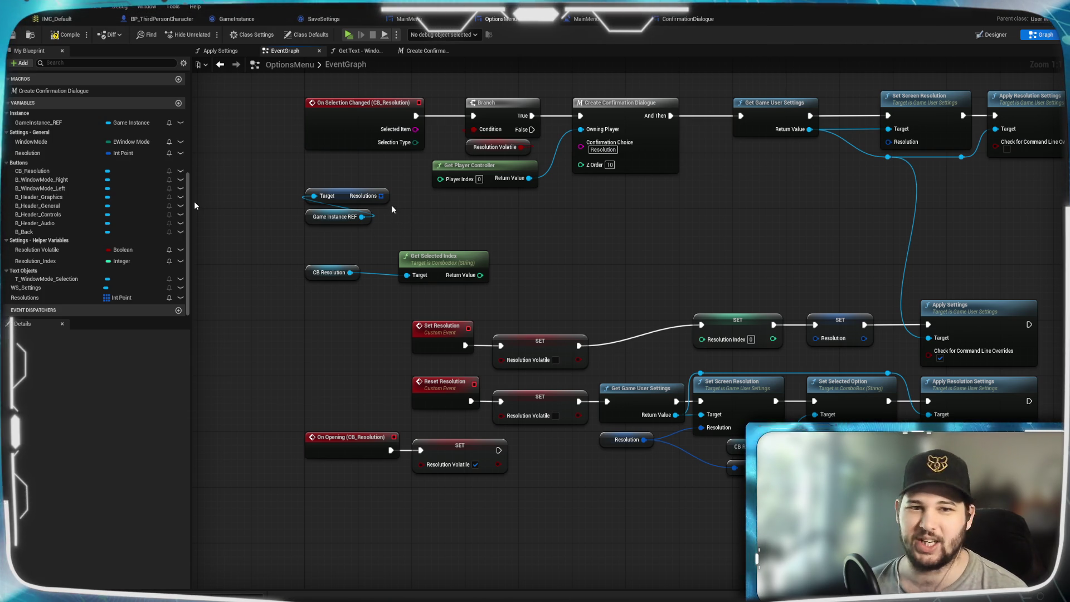
Add a Length node reading the Resolutions array.
{"action": "left_click_drag", "start_coordinate": [382, 195], "coordinate": [431, 215]}
{"action": "type", "text": "len"}
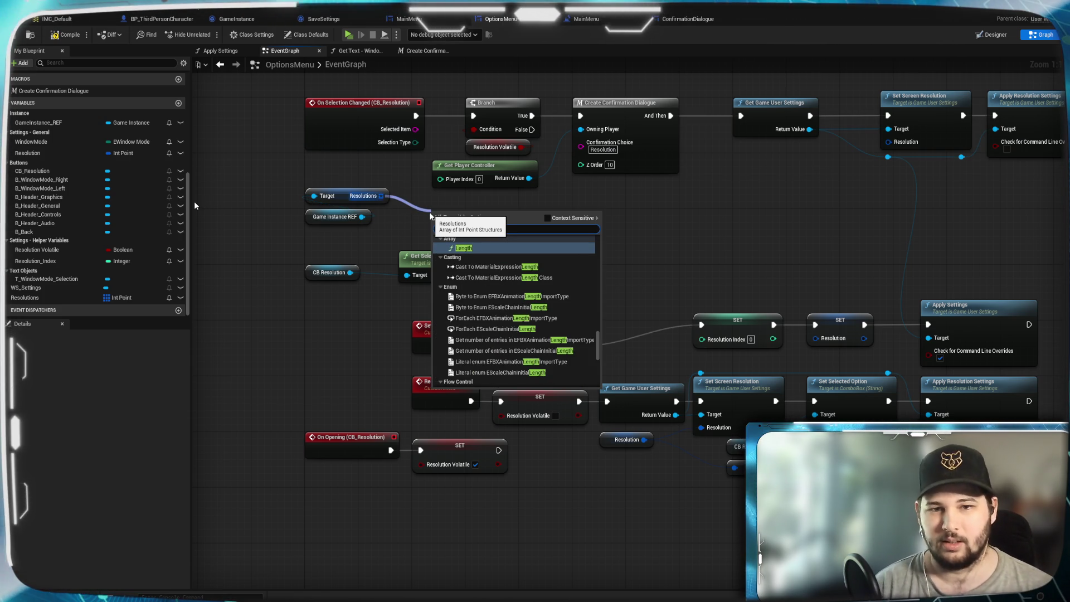
{"action": "key", "text": "BackSpace"}
{"action": "key", "text": "BackSpace"}
{"action": "key", "text": "BackSpace"}
{"action": "key", "text": "Escape"}
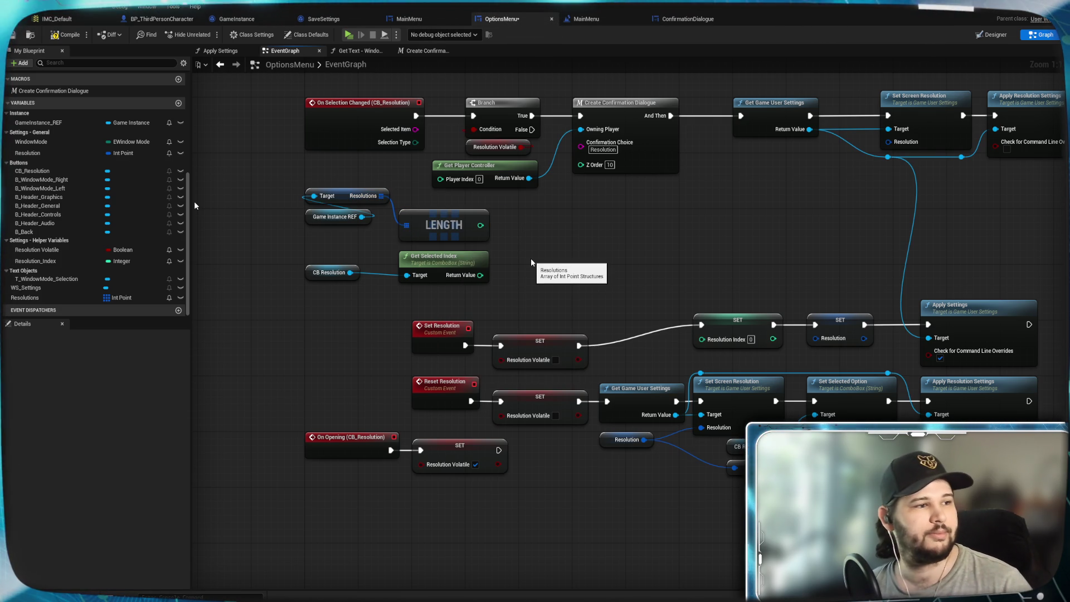
{"action": "left_click_drag", "start_coordinate": [555, 257], "coordinate": [450, 253]}
{"action": "left_click_drag", "start_coordinate": [373, 221], "coordinate": [424, 236]}
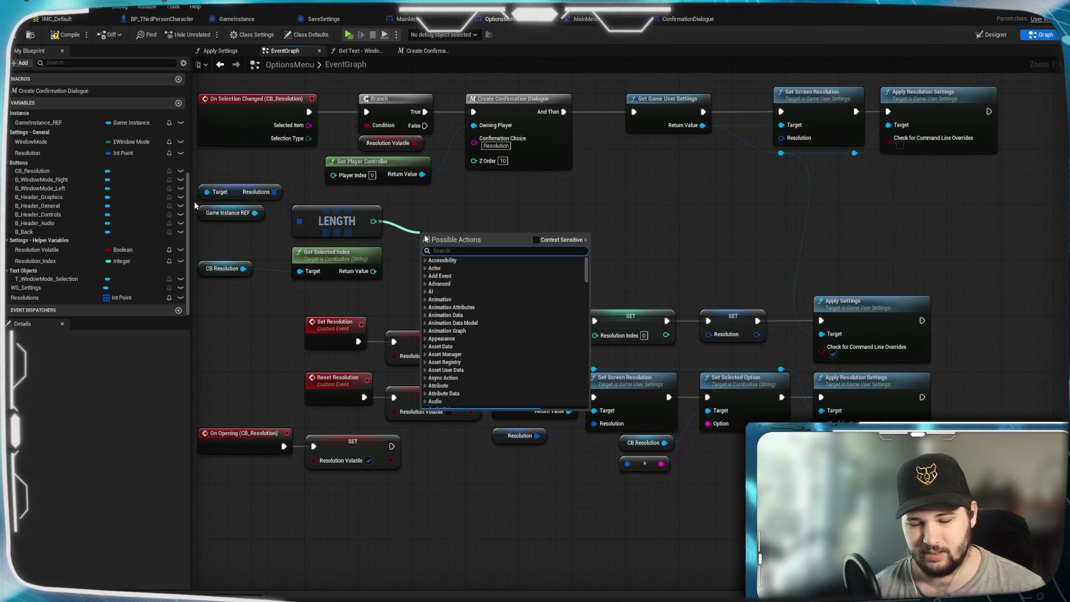
Add a Subtract node after the Resolutions Length with B set to 1.
{"action": "type", "text": "-"}
{"action": "left_click", "coordinate": [477, 273]}
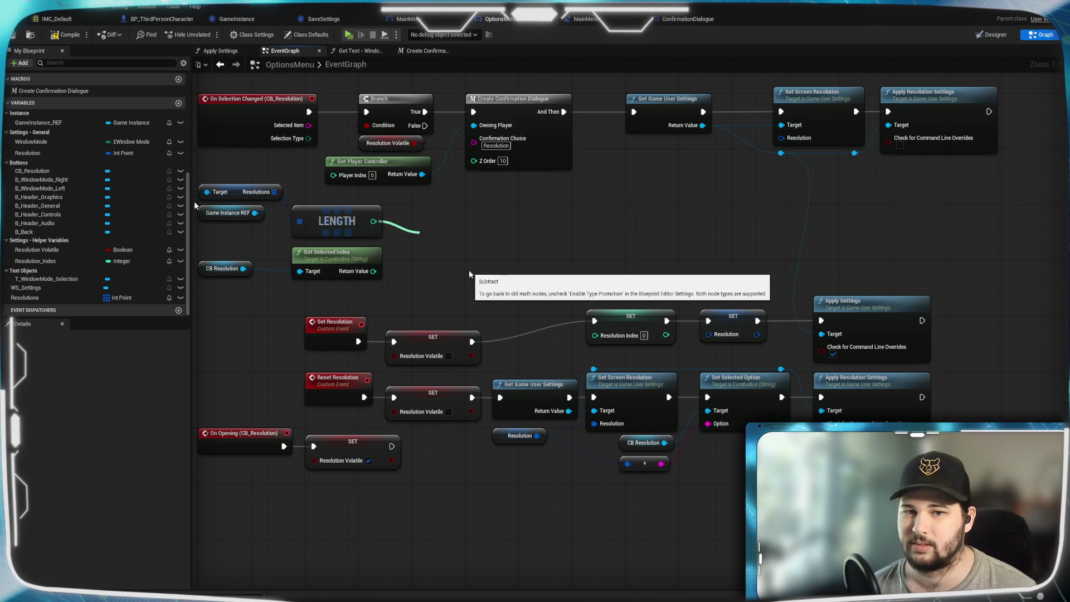
{"action": "type", "text": "1"}
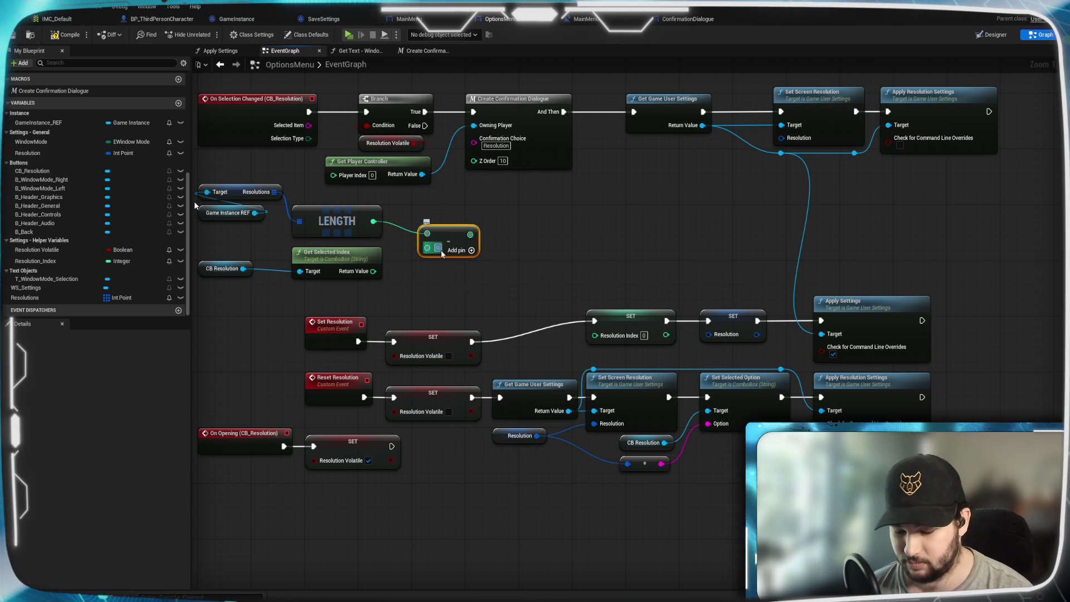
{"action": "left_click_drag", "start_coordinate": [453, 229], "coordinate": [437, 216]}
{"action": "left_click", "coordinate": [540, 266]}
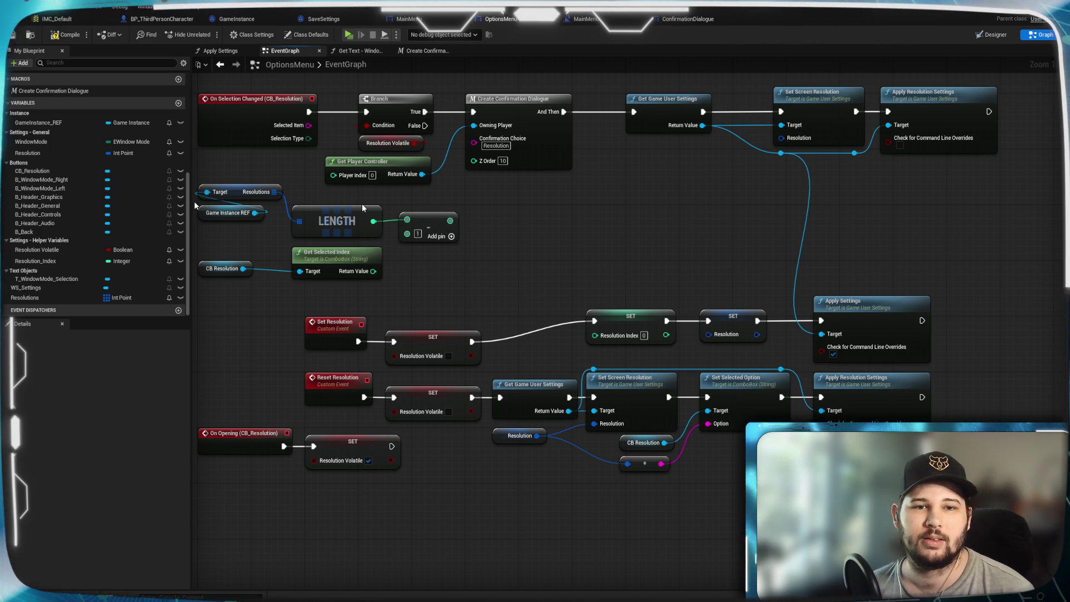
Chain a second Subtract node and feed Get Selected Index's Return Value into it.
{"action": "left_click", "coordinate": [430, 223]}
{"action": "left_click", "coordinate": [482, 266]}
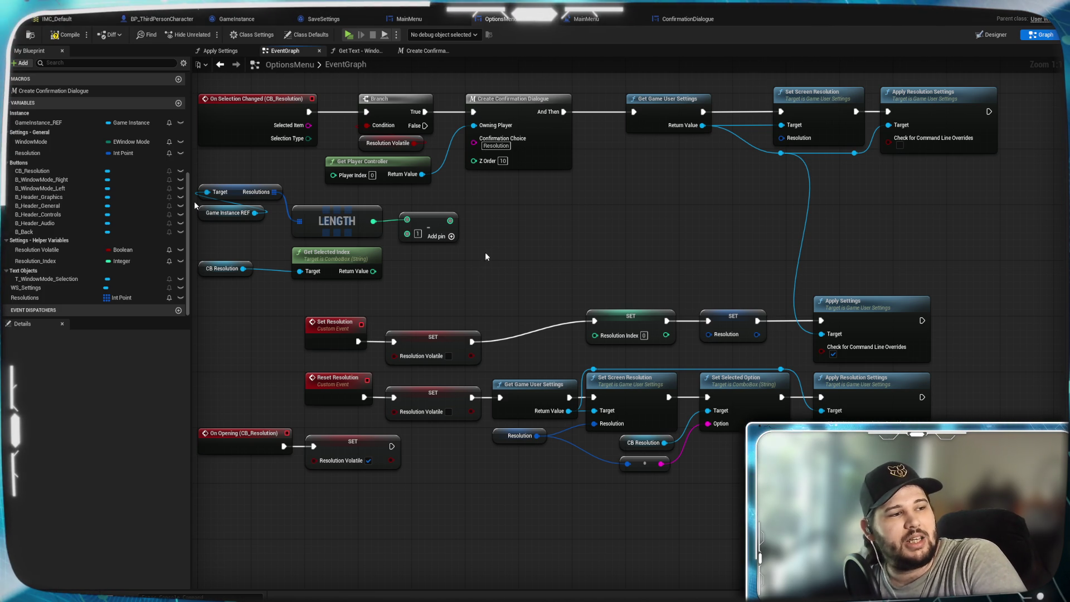
{"action": "left_click_drag", "start_coordinate": [512, 229], "coordinate": [483, 243]}
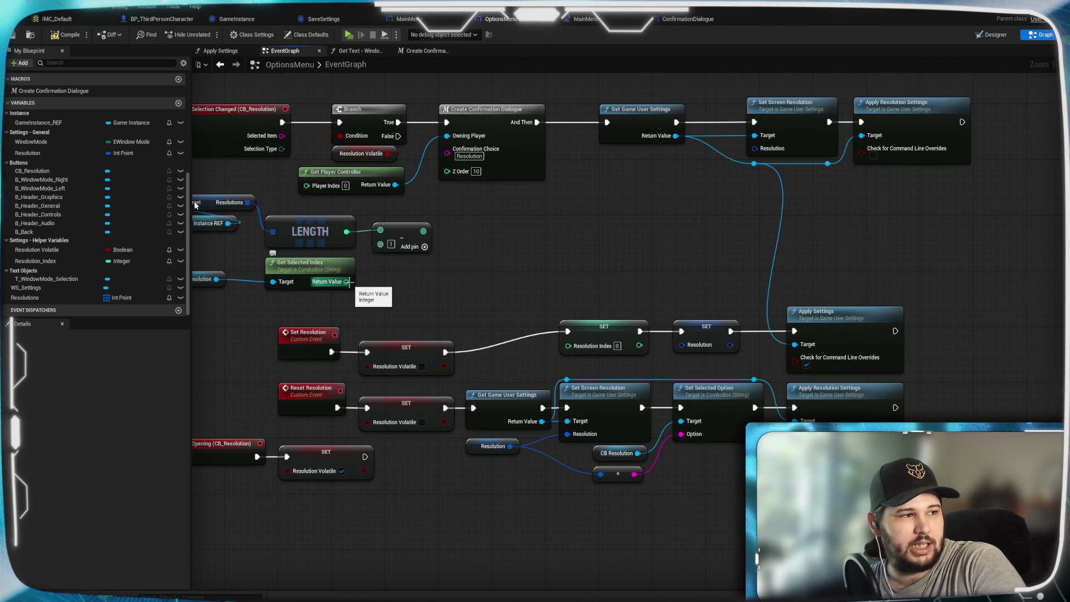
{"action": "left_click_drag", "start_coordinate": [423, 230], "coordinate": [522, 234]}
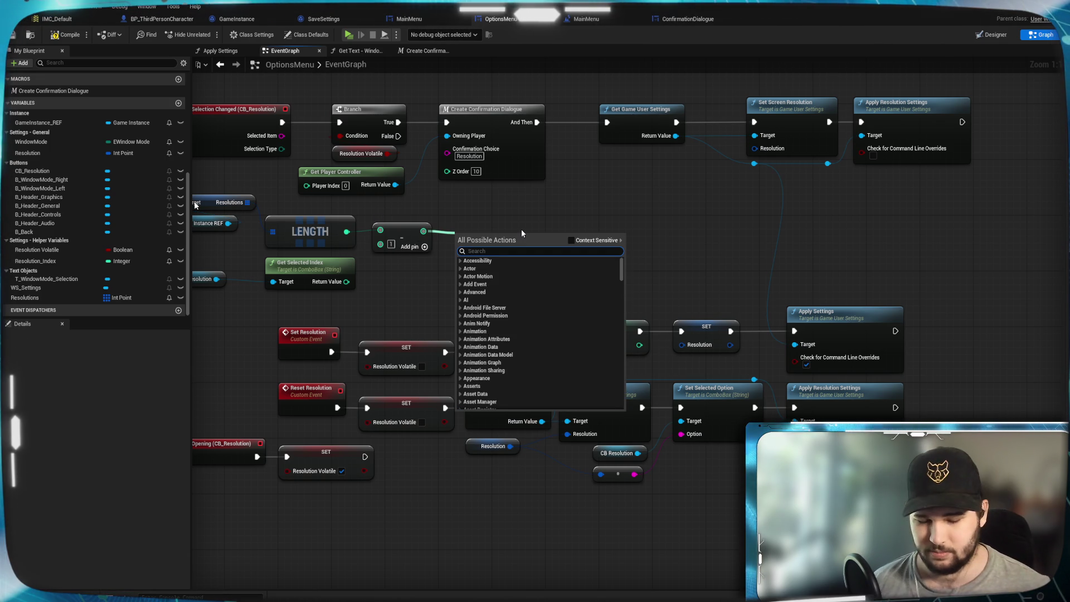
{"action": "type", "text": "-"}
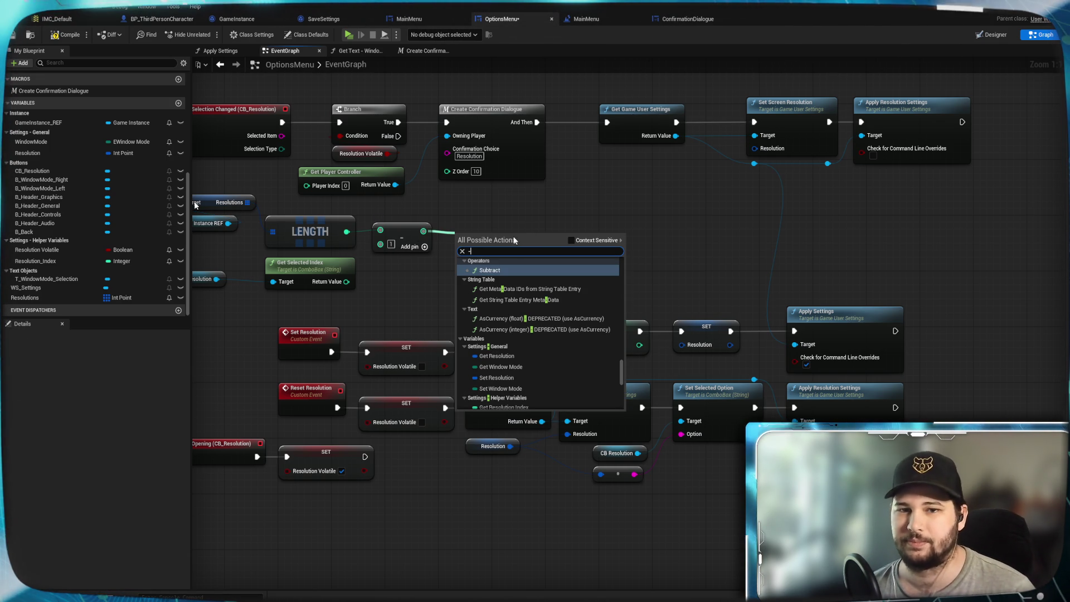
{"action": "left_click", "coordinate": [492, 270]}
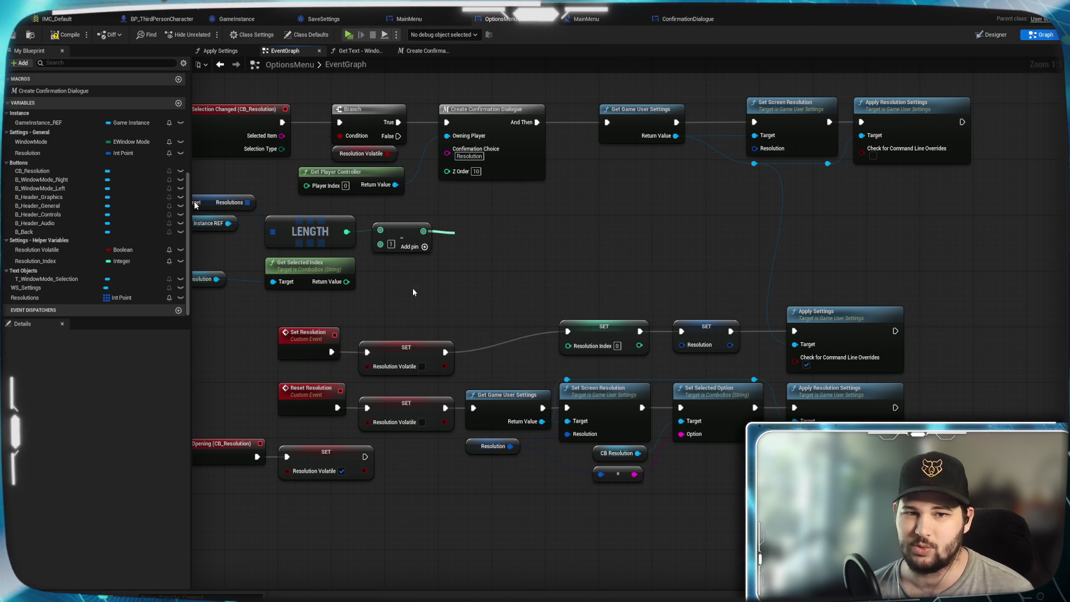
{"action": "left_click_drag", "start_coordinate": [348, 281], "coordinate": [480, 255]}
{"action": "left_click", "coordinate": [509, 243]}
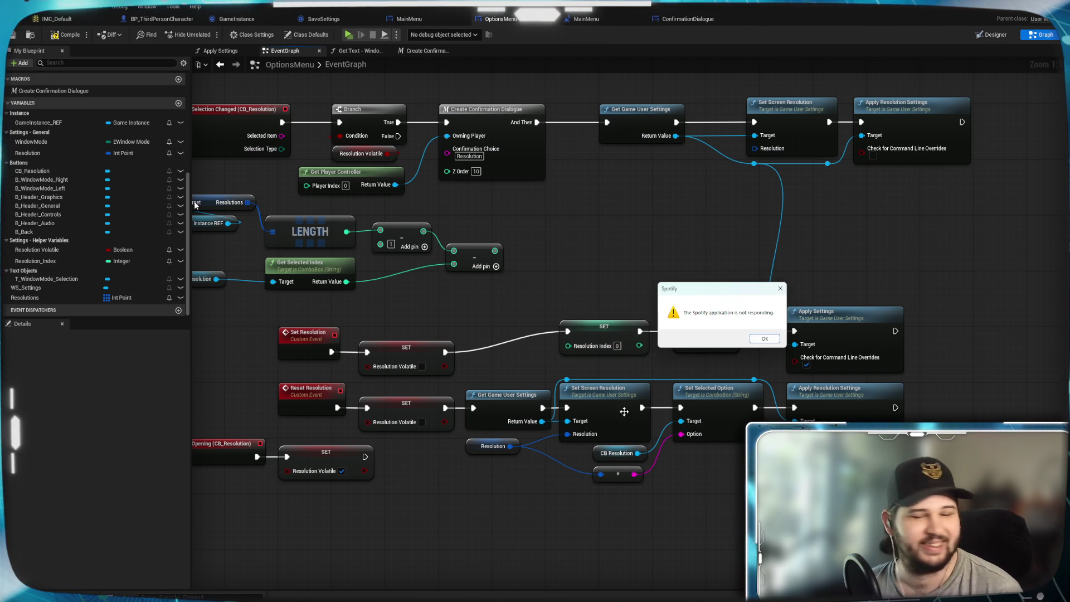
Dismiss the Spotify not-responding message and recentre the graph on the node network.
{"action": "left_click", "coordinate": [557, 560]}
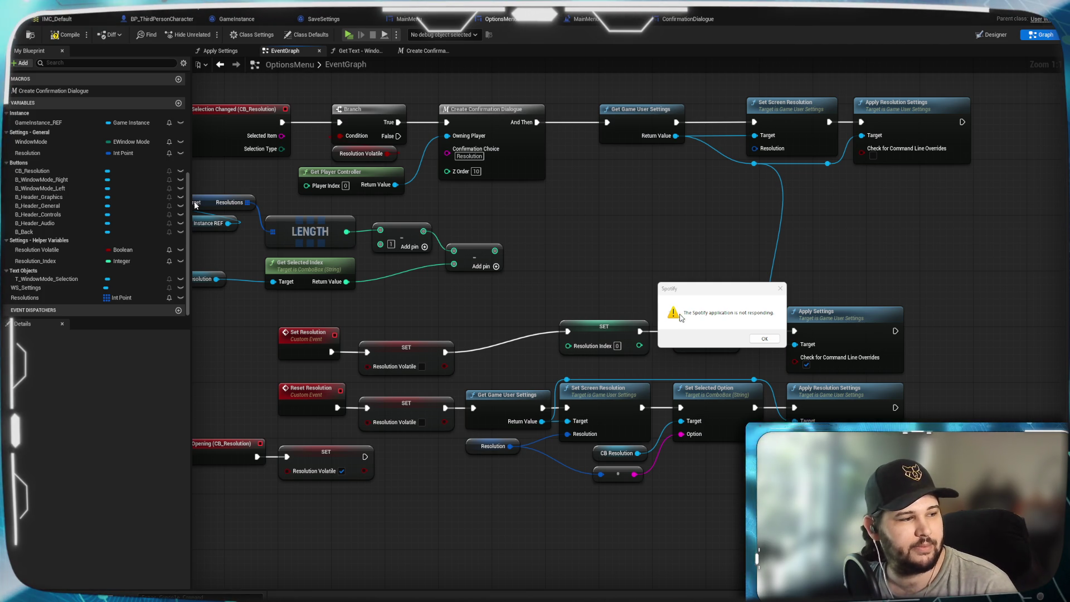
{"action": "left_click", "coordinate": [756, 337]}
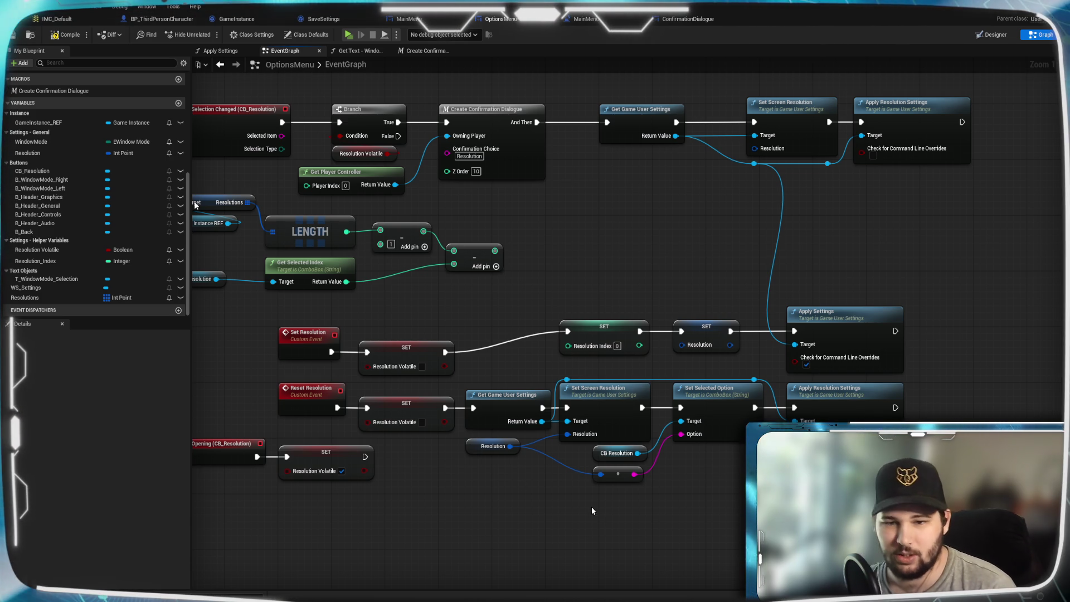
{"action": "mouse_move", "coordinate": [487, 299]}
{"action": "left_mouse_down"}
{"action": "mouse_move", "coordinate": [696, 336]}
{"action": "mouse_move", "coordinate": [786, 330]}
{"action": "mouse_move", "coordinate": [704, 273]}
{"action": "left_mouse_up"}
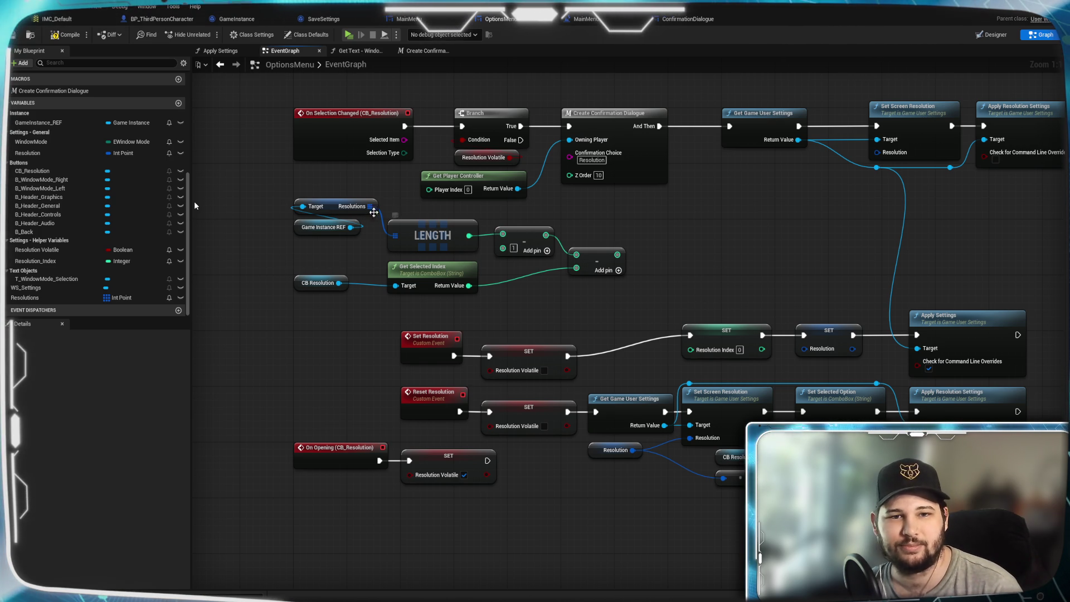
{"action": "left_click_drag", "start_coordinate": [370, 206], "coordinate": [673, 209]}
Add a Get (a ref) node for the Resolutions array beside the subtract nodes.
{"action": "type", "text": "get"}
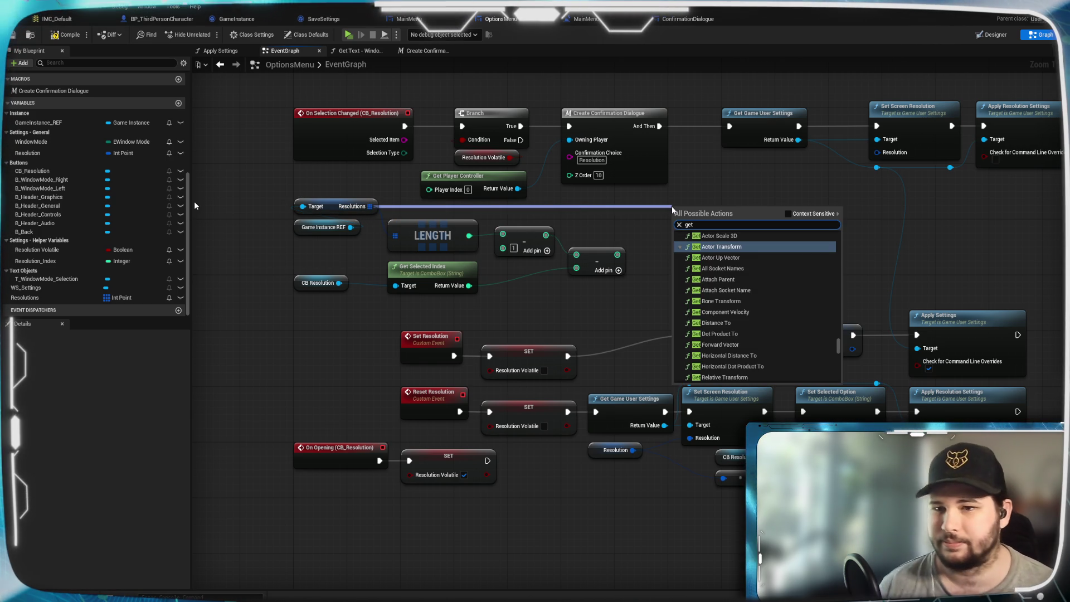
{"action": "left_click", "coordinate": [788, 214]}
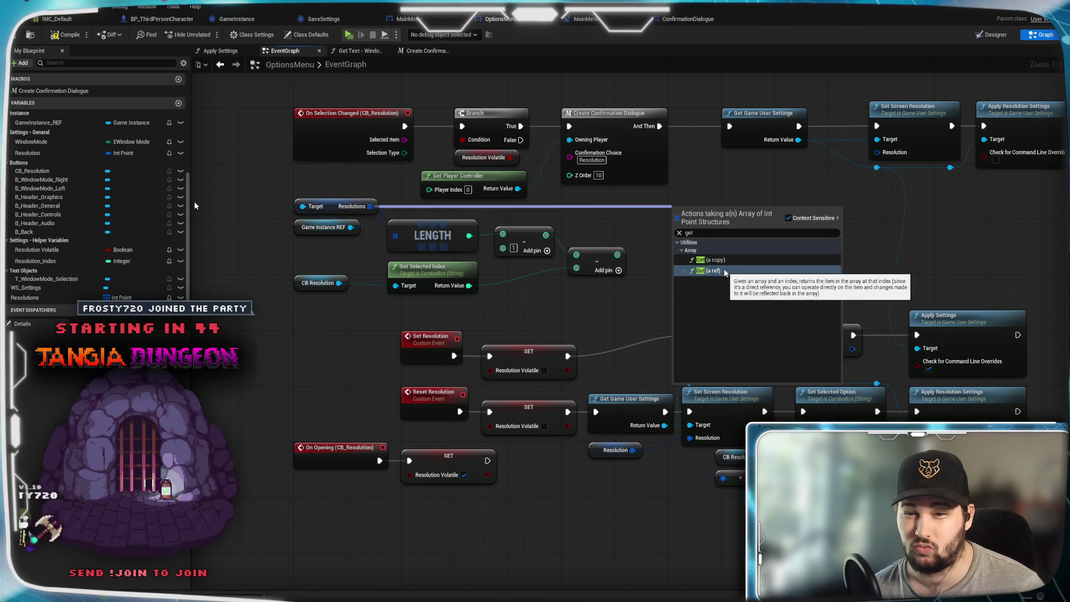
{"action": "key", "text": "Escape"}
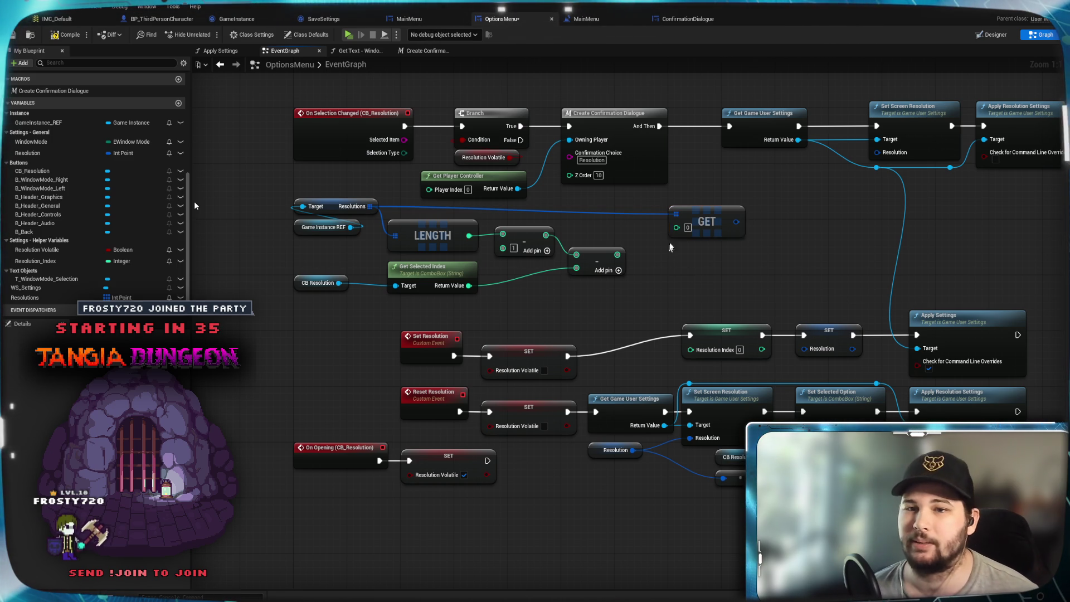
{"action": "left_click_drag", "start_coordinate": [695, 220], "coordinate": [688, 214]}
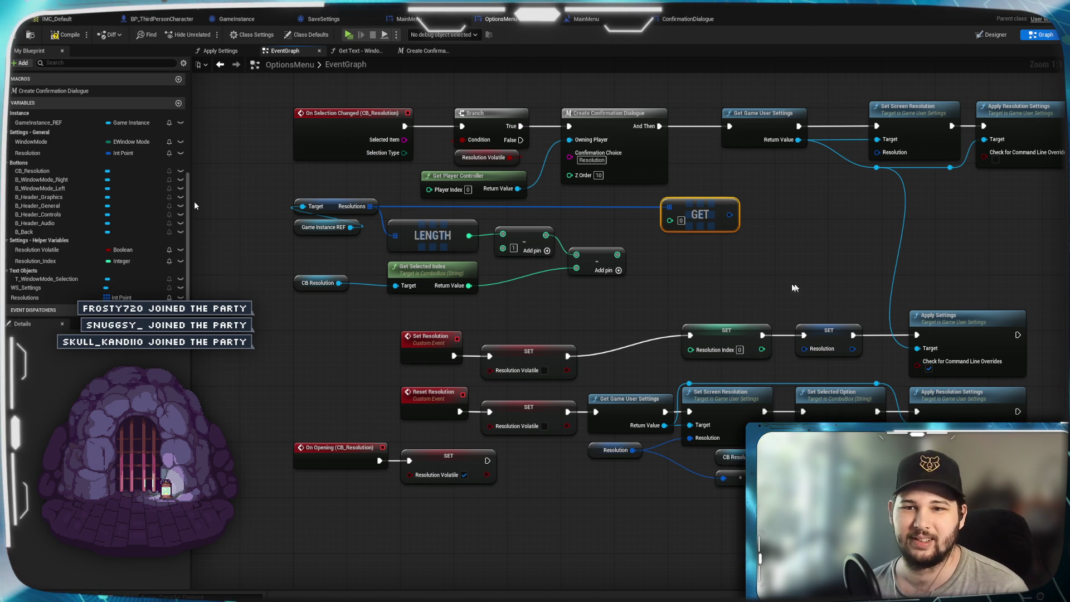
{"action": "left_click", "coordinate": [675, 278]}
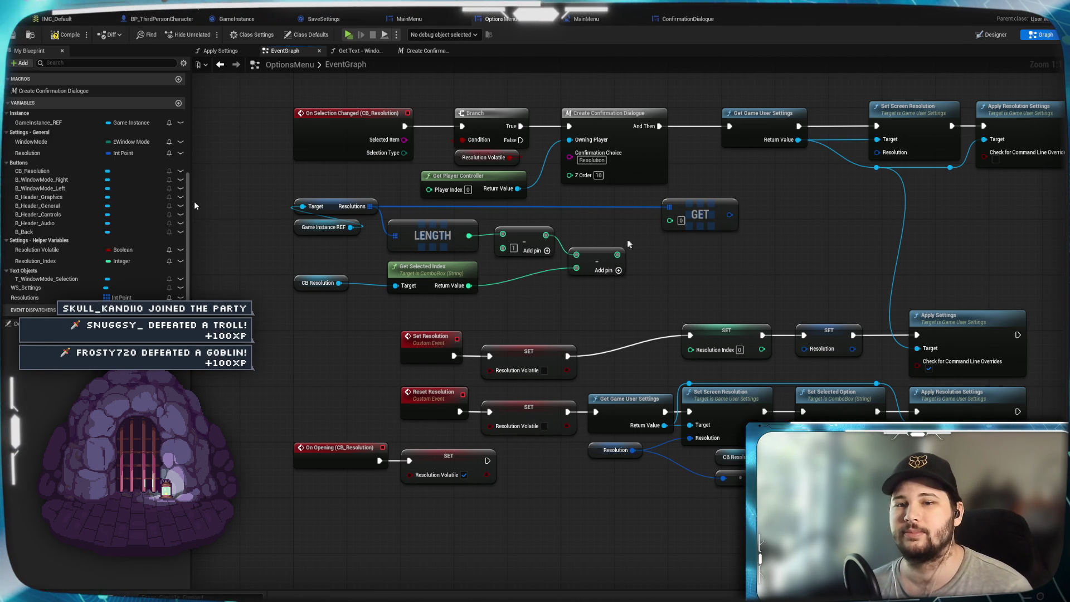
{"action": "left_click_drag", "start_coordinate": [617, 255], "coordinate": [671, 222]}
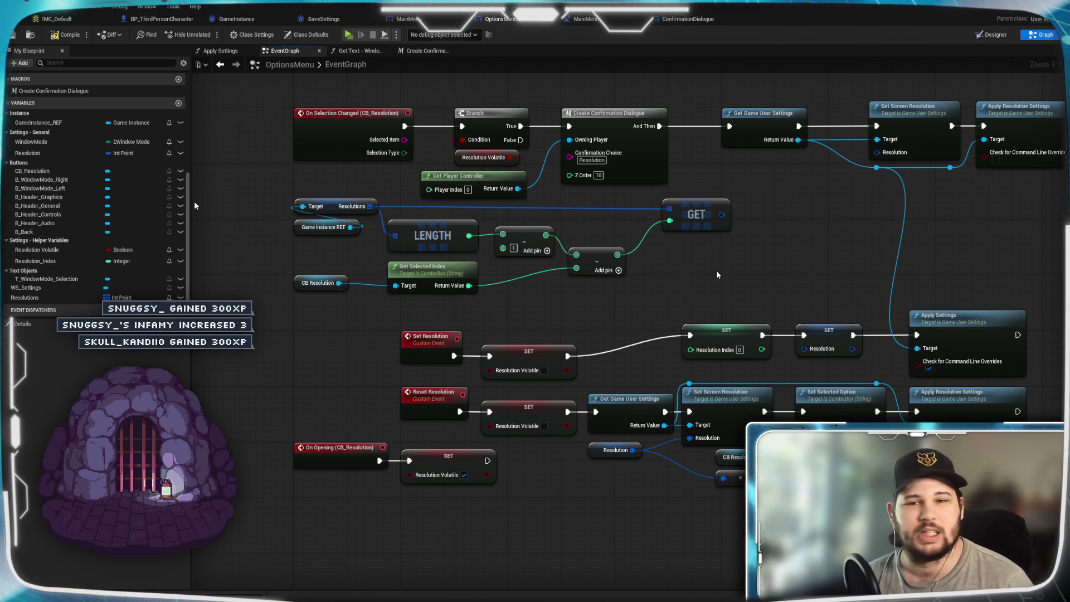
Box-select the index-calculation nodes together.
{"action": "left_click_drag", "start_coordinate": [744, 297], "coordinate": [276, 209]}
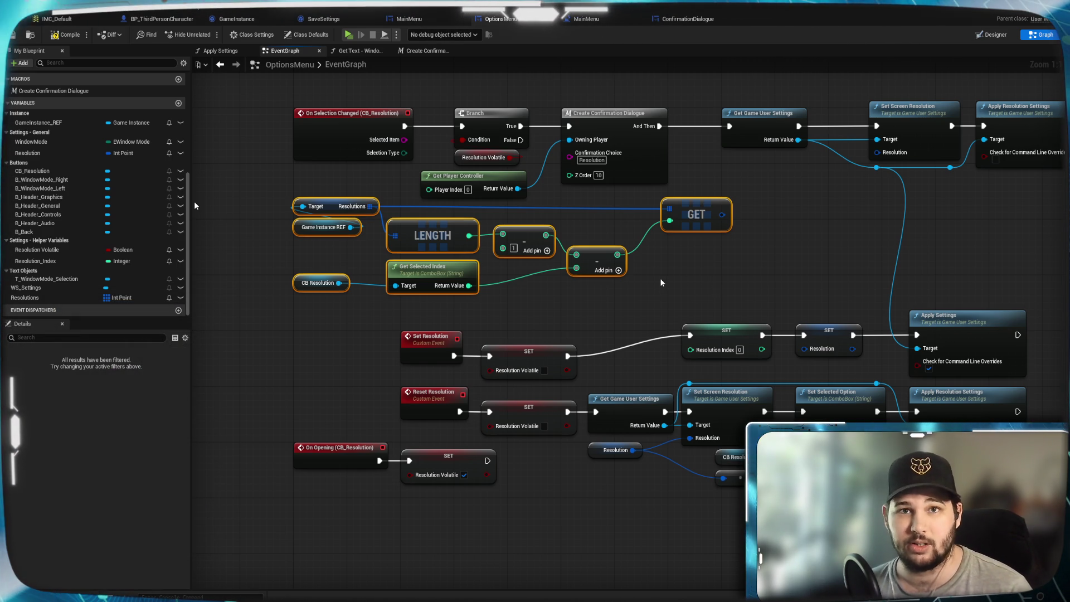
Nudge the Resolutions getter slightly left to tidy the layout.
{"action": "left_click", "coordinate": [369, 318]}
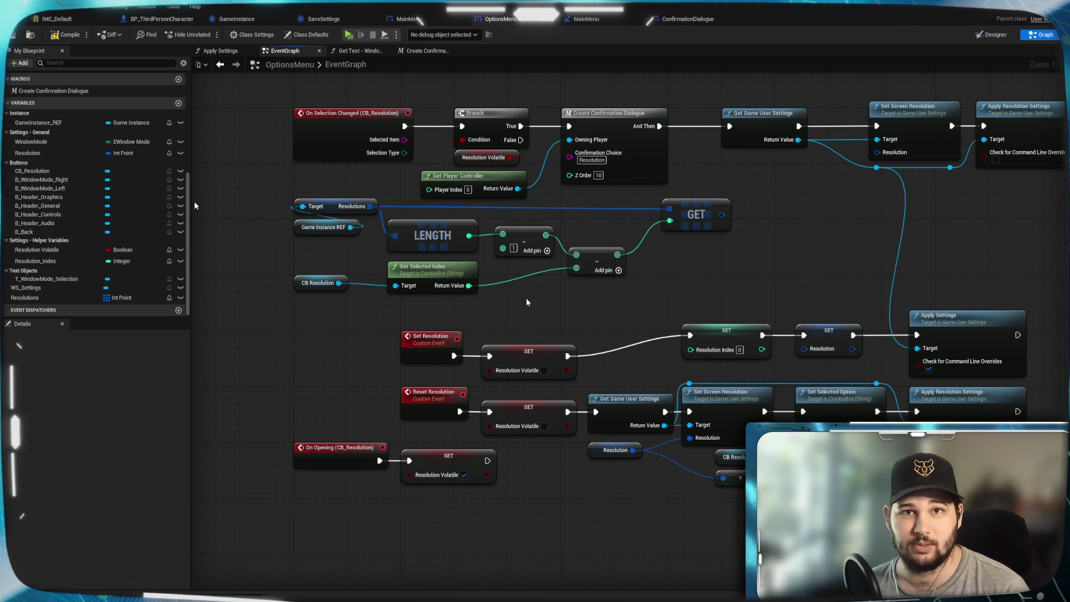
{"action": "left_click_drag", "start_coordinate": [416, 305], "coordinate": [331, 280]}
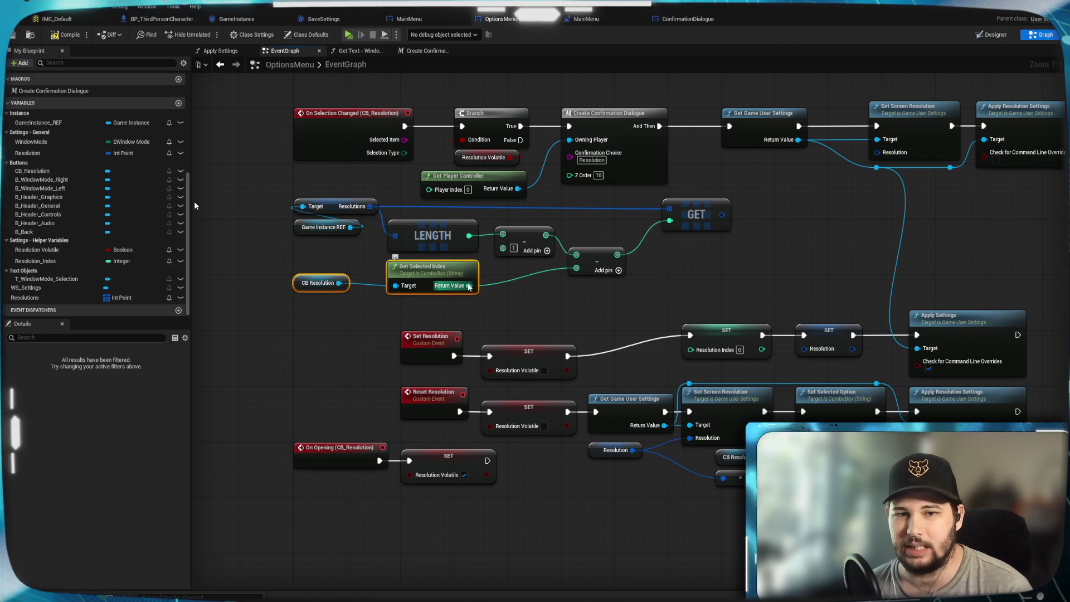
{"action": "left_click", "coordinate": [543, 306]}
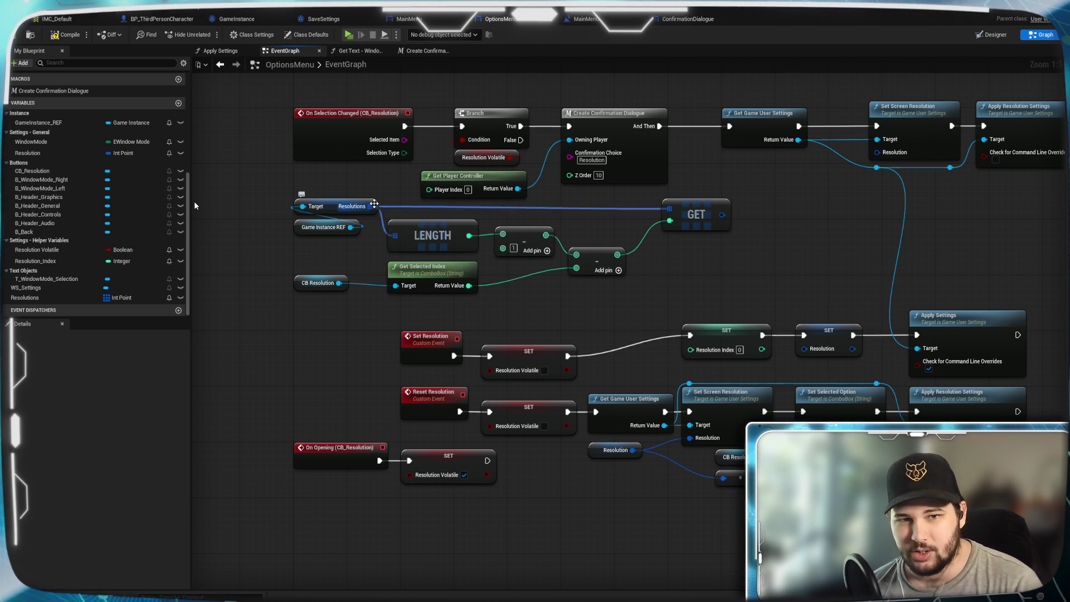
{"action": "left_click_drag", "start_coordinate": [375, 207], "coordinate": [362, 207]}
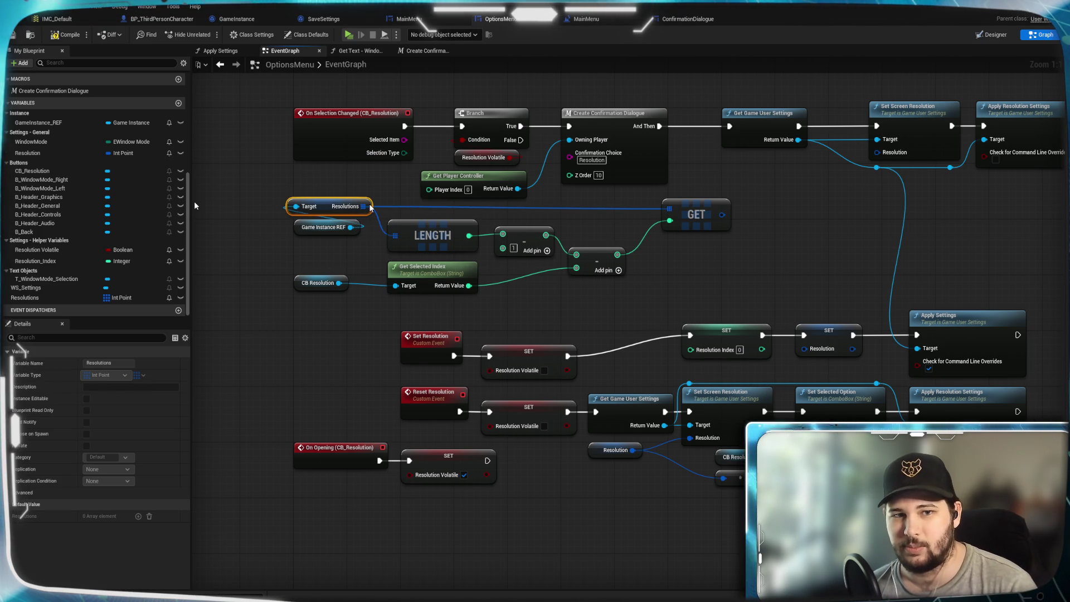
{"action": "left_click", "coordinate": [593, 305]}
Wire the GET result into Set Screen Resolution and the Resolution SET, and the subtract into Resolution Index.
{"action": "mouse_move", "coordinate": [721, 219]}
{"action": "left_mouse_down"}
{"action": "mouse_move", "coordinate": [942, 179]}
{"action": "mouse_move", "coordinate": [877, 152]}
{"action": "mouse_move", "coordinate": [693, 144]}
{"action": "left_mouse_up"}
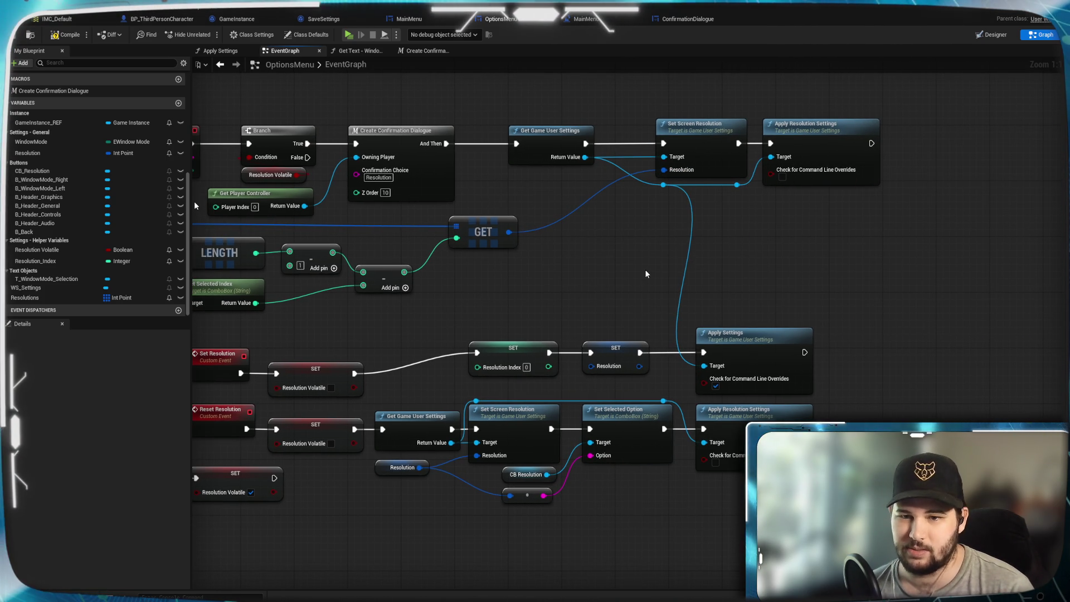
{"action": "left_click_drag", "start_coordinate": [647, 274], "coordinate": [617, 234]}
{"action": "left_click_drag", "start_coordinate": [547, 201], "coordinate": [623, 336]}
{"action": "left_click_drag", "start_coordinate": [557, 282], "coordinate": [641, 251]}
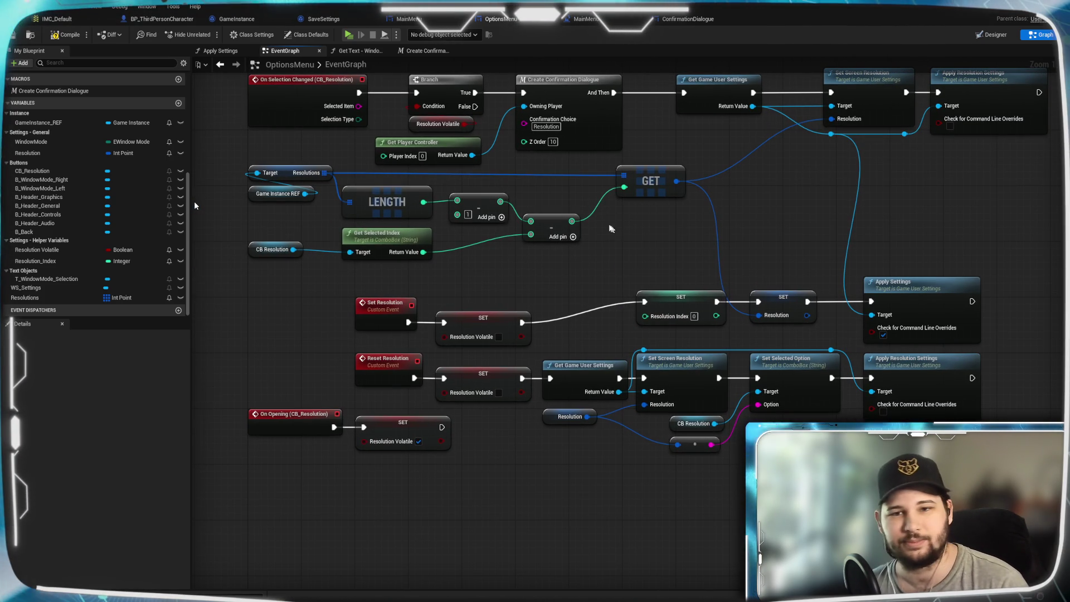
{"action": "left_click_drag", "start_coordinate": [574, 222], "coordinate": [647, 322]}
Move the Set Resolution event and its SET node up.
{"action": "mouse_move", "coordinate": [669, 267]}
{"action": "left_mouse_down"}
{"action": "mouse_move", "coordinate": [591, 264]}
{"action": "mouse_move", "coordinate": [623, 276]}
{"action": "left_mouse_up"}
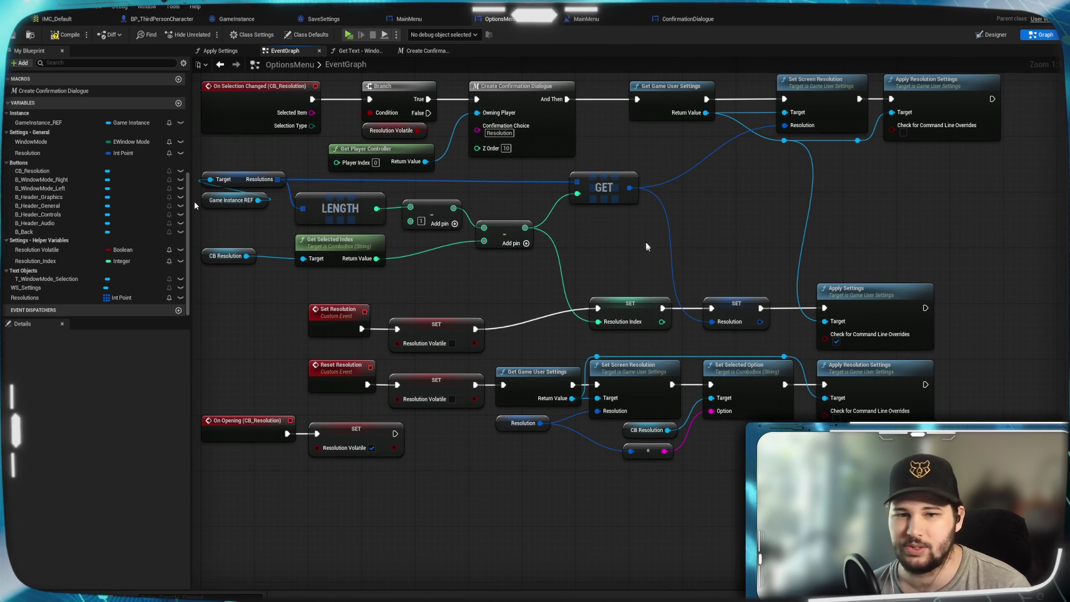
{"action": "left_click_drag", "start_coordinate": [538, 297], "coordinate": [645, 282]}
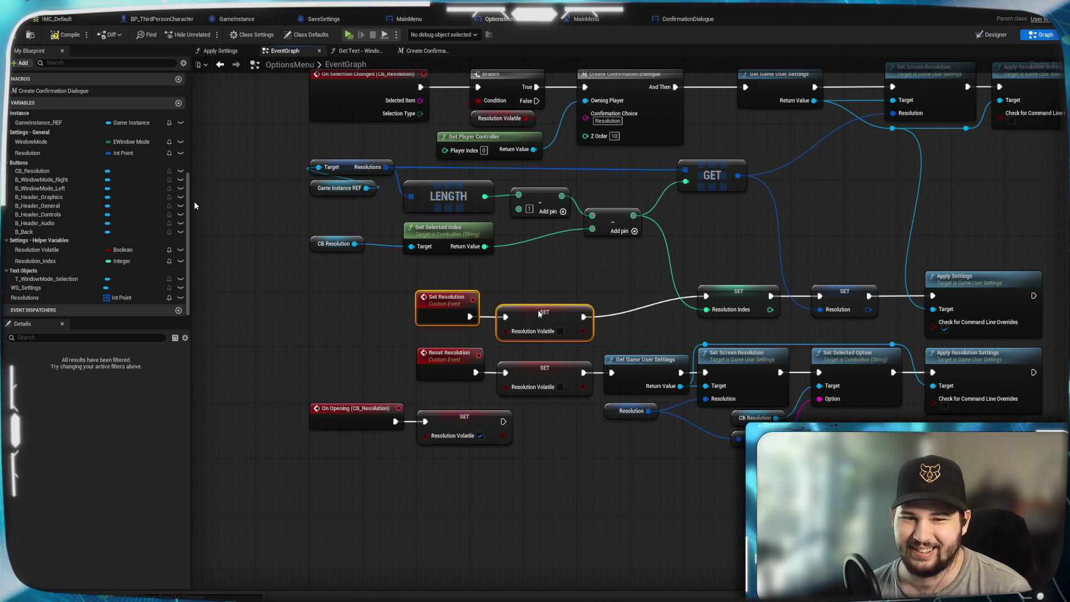
{"action": "left_click_drag", "start_coordinate": [538, 311], "coordinate": [537, 291]}
{"action": "left_click", "coordinate": [633, 280]}
{"action": "mouse_move", "coordinate": [632, 281]}
{"action": "left_mouse_down"}
{"action": "mouse_move", "coordinate": [530, 334]}
{"action": "mouse_move", "coordinate": [583, 316]}
{"action": "left_mouse_up"}
{"action": "left_click_drag", "start_coordinate": [818, 268], "coordinate": [668, 293]}
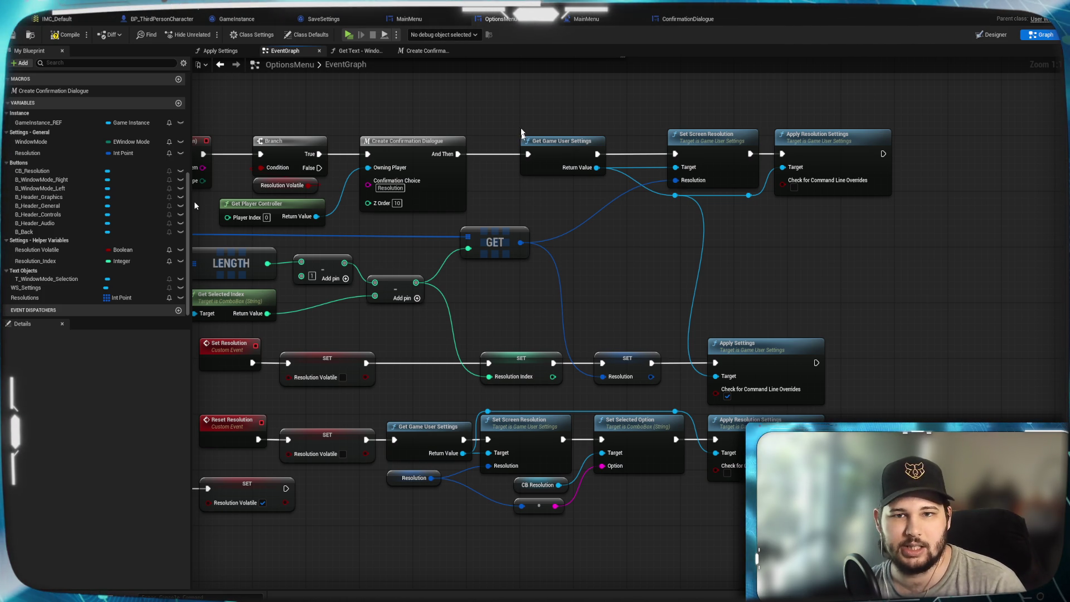
Move Set Screen Resolution and Apply Resolution Settings left, closer to Get Game User Settings.
{"action": "left_click_drag", "start_coordinate": [551, 167], "coordinate": [511, 168]}
{"action": "left_click", "coordinate": [564, 132]}
{"action": "left_click_drag", "start_coordinate": [674, 107], "coordinate": [792, 202]}
{"action": "left_click_drag", "start_coordinate": [852, 170], "coordinate": [772, 171]}
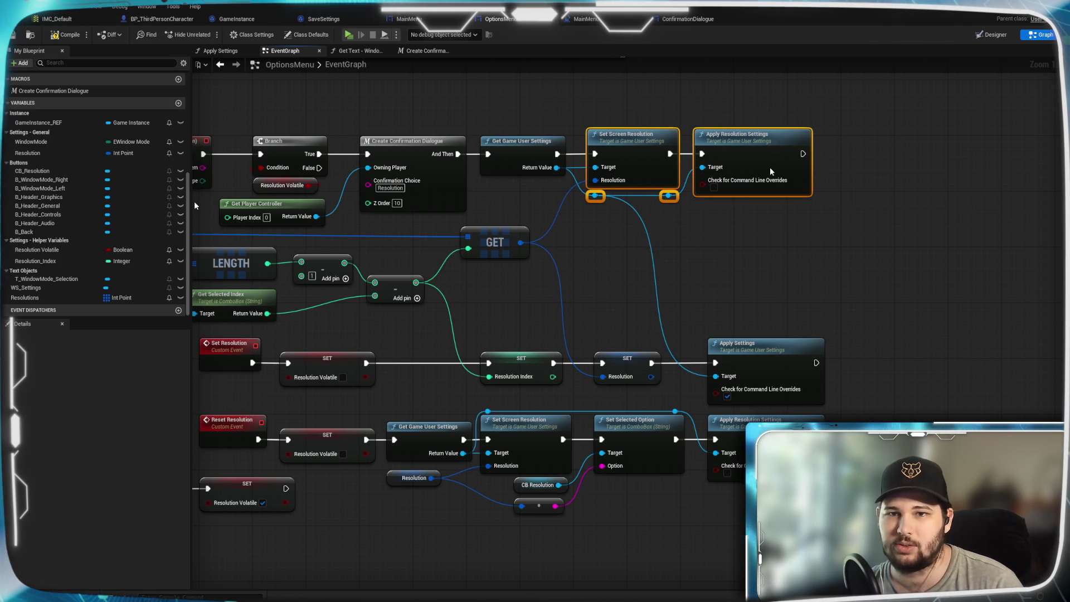
{"action": "left_click", "coordinate": [764, 290]}
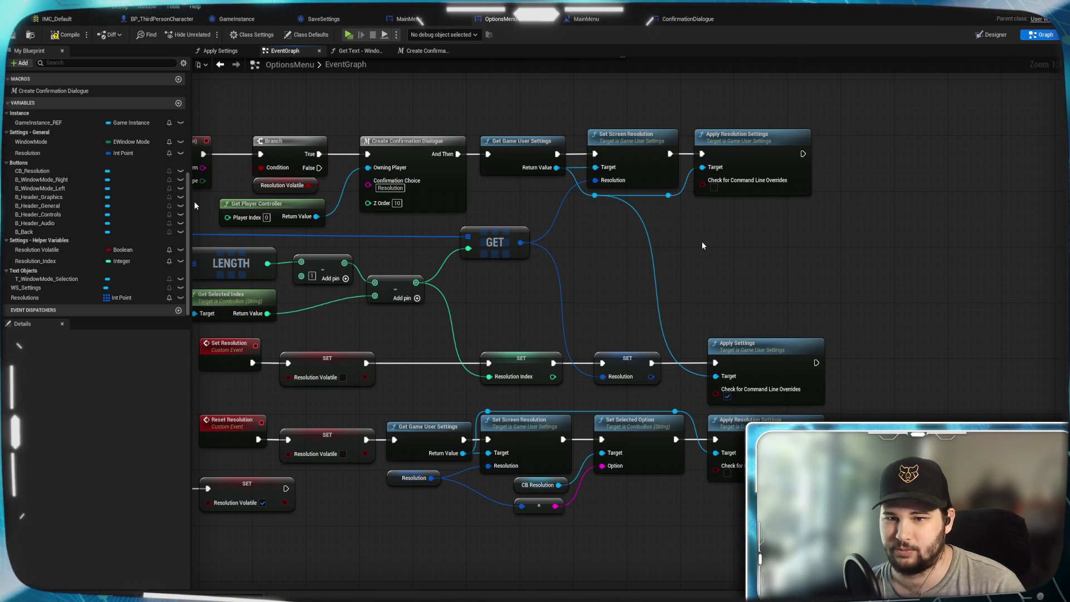
Box-select every node in the resolution graph.
{"action": "mouse_move", "coordinate": [679, 208]}
{"action": "left_mouse_down"}
{"action": "mouse_move", "coordinate": [870, 174]}
{"action": "mouse_move", "coordinate": [810, 178]}
{"action": "mouse_move", "coordinate": [843, 338]}
{"action": "left_mouse_up"}
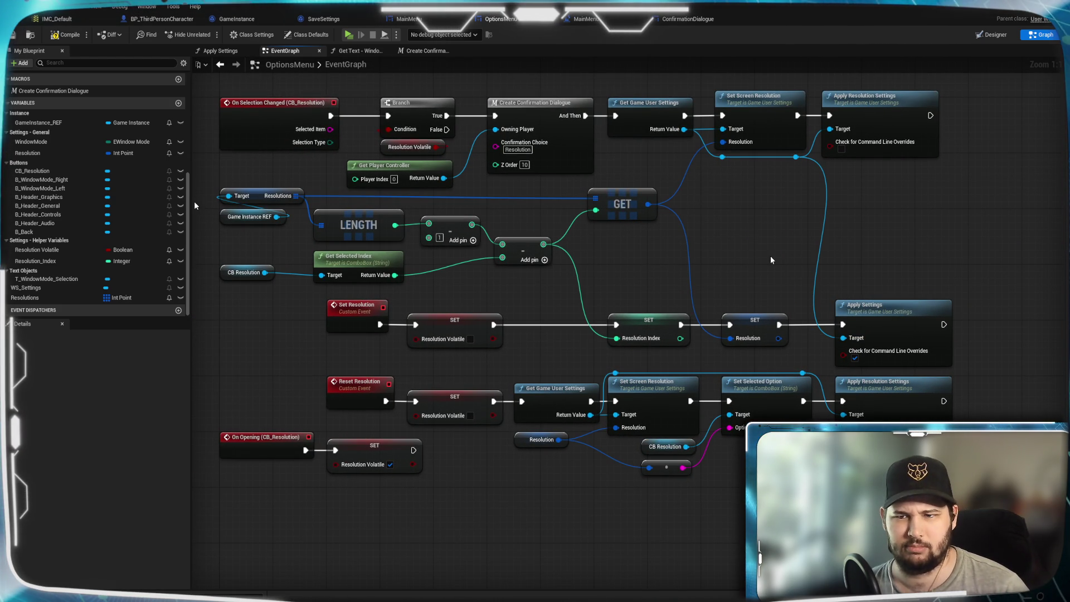
{"action": "left_click_drag", "start_coordinate": [733, 235], "coordinate": [798, 257]}
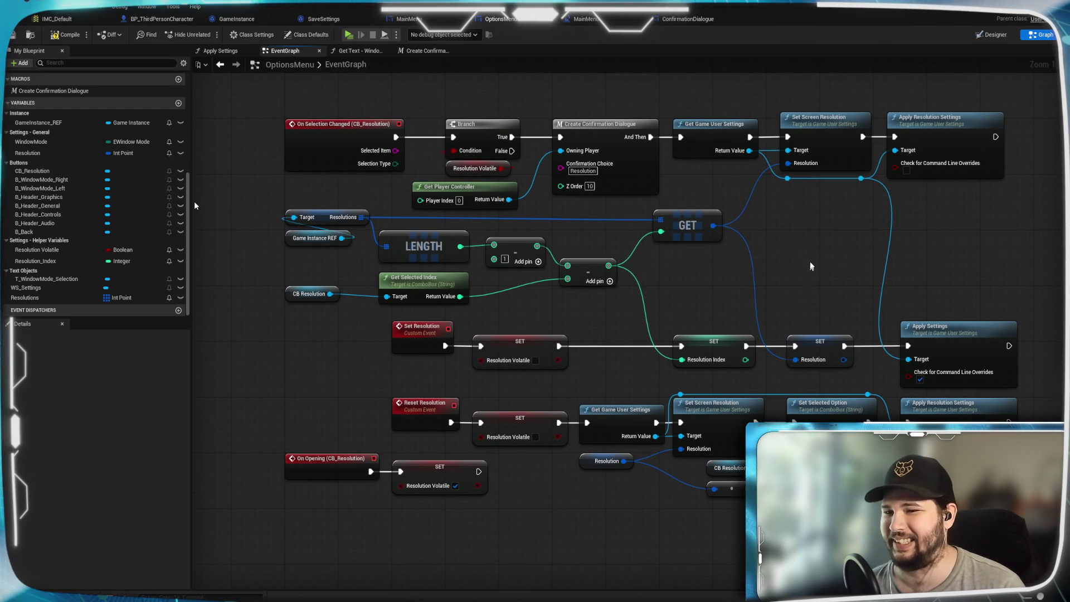
{"action": "scroll", "coordinate": [808, 275], "scroll_direction": "down", "scroll_amount": 2}
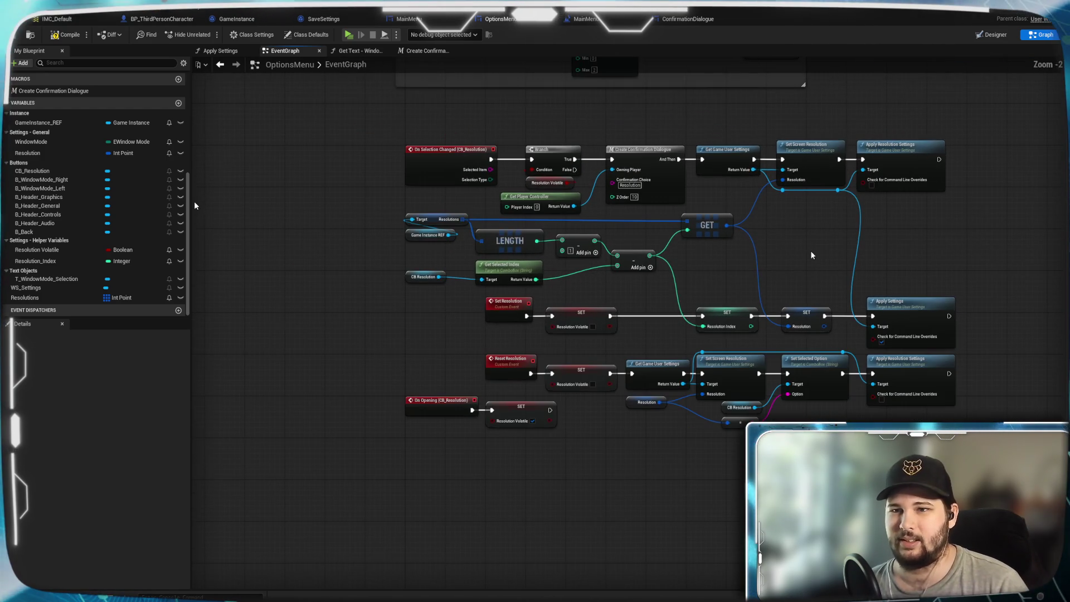
{"action": "scroll", "coordinate": [811, 255], "scroll_direction": "up", "scroll_amount": 1}
{"action": "mouse_move", "coordinate": [286, 99]}
{"action": "left_mouse_down"}
{"action": "mouse_move", "coordinate": [830, 511]}
{"action": "mouse_move", "coordinate": [858, 499]}
{"action": "mouse_move", "coordinate": [989, 498]}
{"action": "left_mouse_up"}
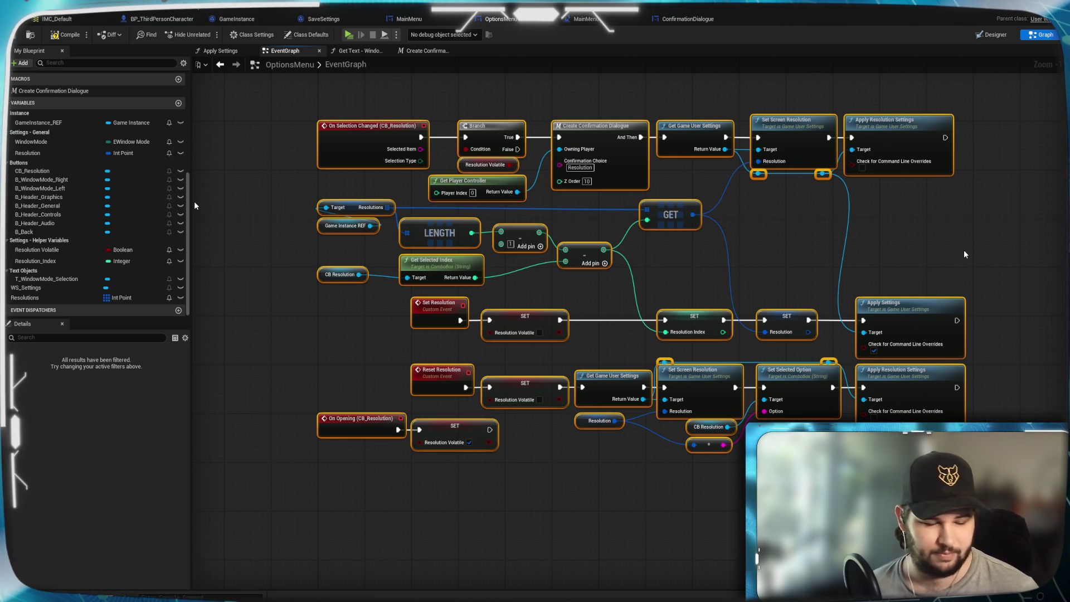
Wrap the selected nodes in a comment titled 'Resolution'.
{"action": "right_click", "coordinate": [916, 330]}
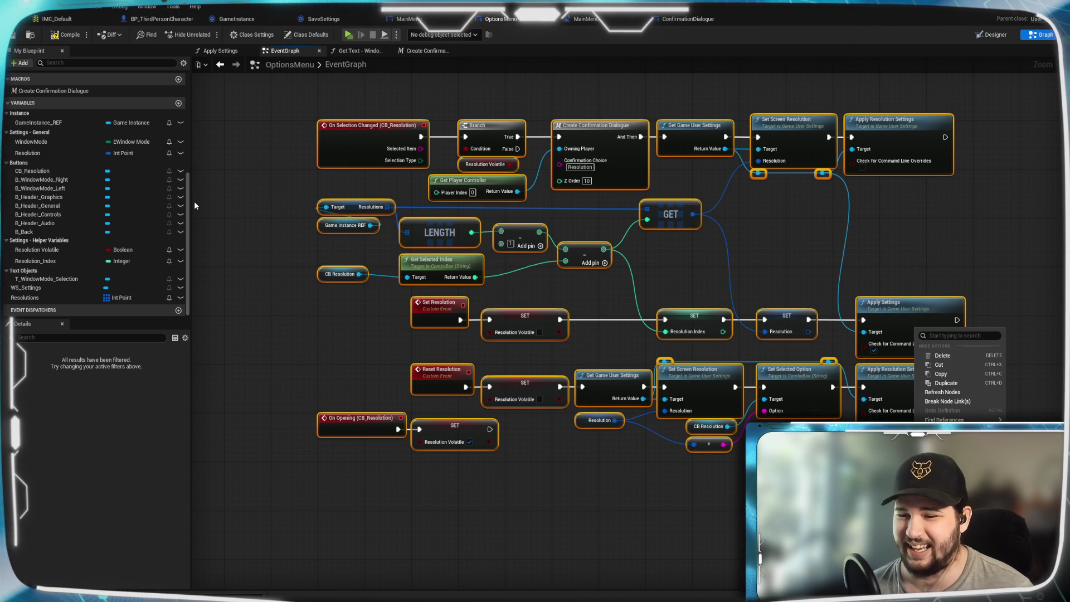
{"action": "left_click", "coordinate": [948, 463]}
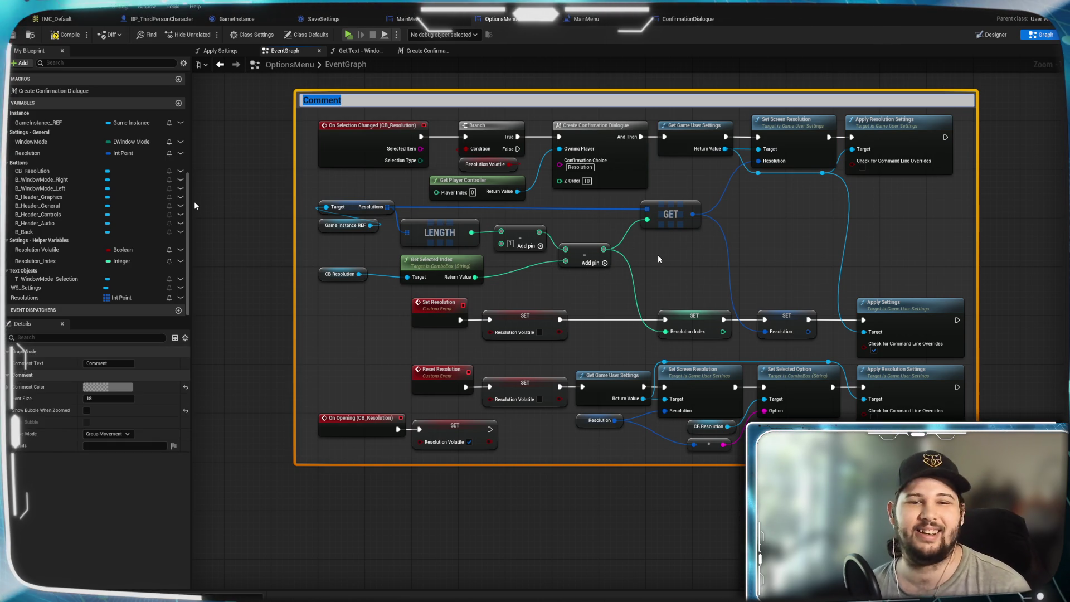
{"action": "type", "text": "Resolution"}
{"action": "key", "text": "Return"}
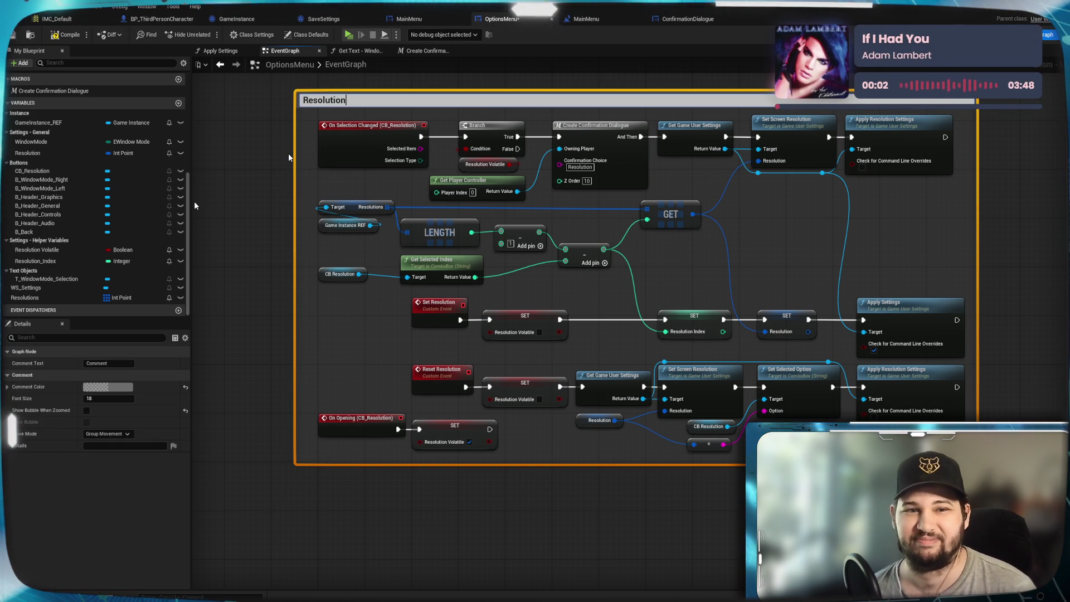
{"action": "left_click", "coordinate": [268, 146]}
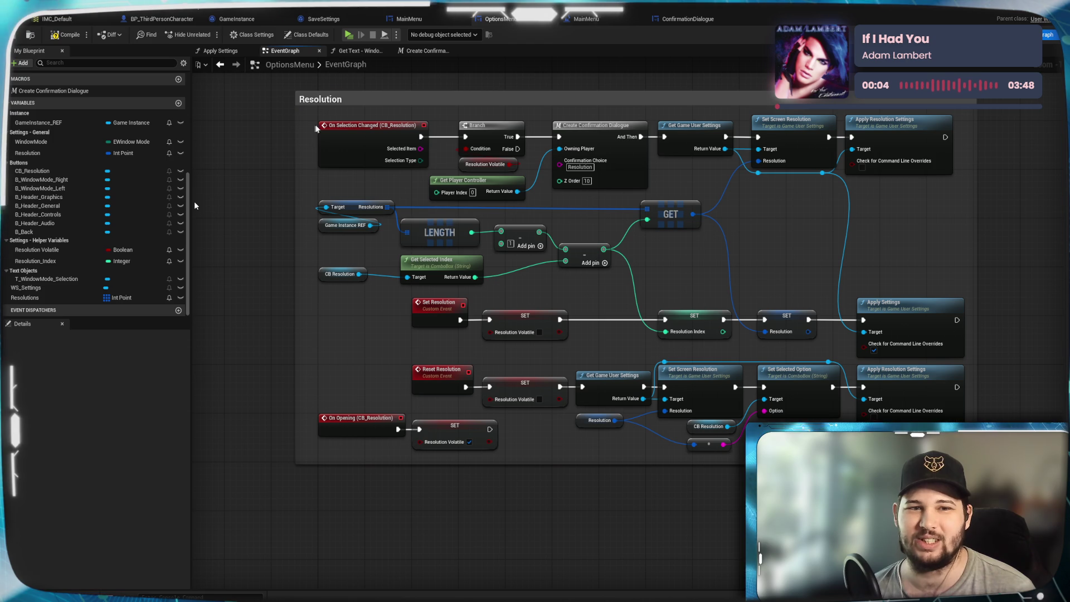
Narrow the Resolution comment from its left edge and view it below the Window Mode comment.
{"action": "left_click", "coordinate": [299, 128]}
{"action": "left_click_drag", "start_coordinate": [304, 129], "coordinate": [311, 129]}
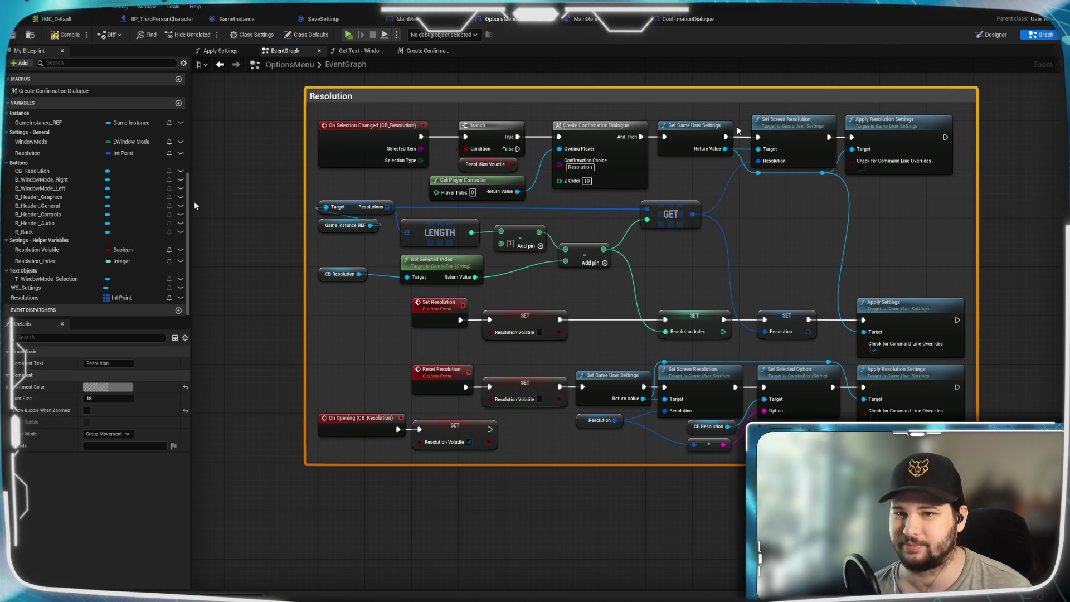
{"action": "left_click", "coordinate": [1000, 196]}
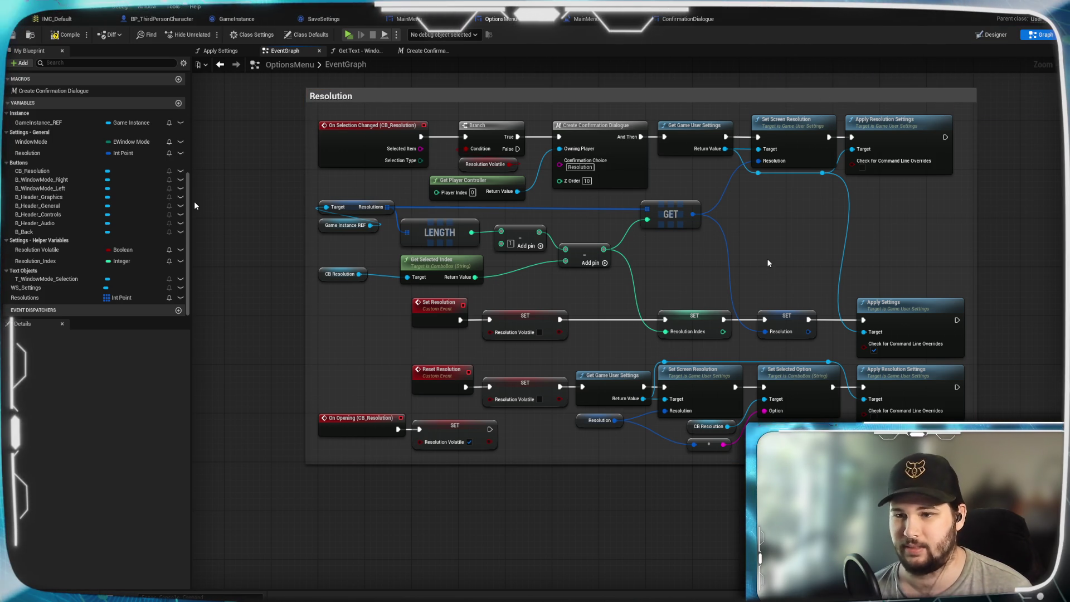
{"action": "mouse_move", "coordinate": [417, 82]}
{"action": "left_mouse_down"}
{"action": "mouse_move", "coordinate": [455, 265]}
{"action": "mouse_move", "coordinate": [453, 252]}
{"action": "left_mouse_up"}
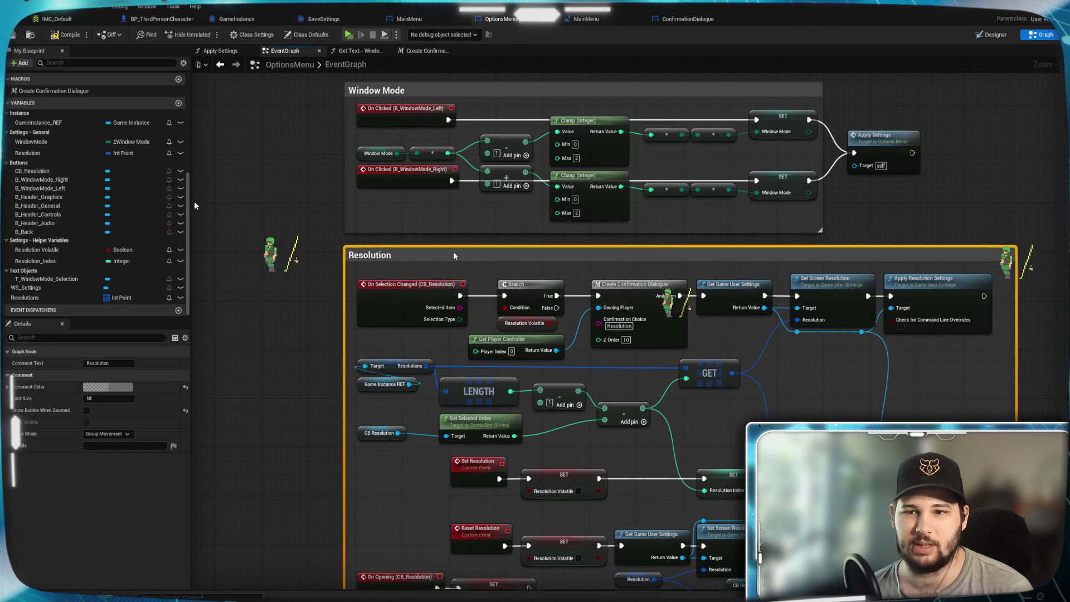
{"action": "mouse_move", "coordinate": [284, 399]}
{"action": "left_mouse_down"}
{"action": "mouse_move", "coordinate": [254, 283]}
{"action": "mouse_move", "coordinate": [253, 302]}
{"action": "left_mouse_up"}
{"action": "scroll", "coordinate": [254, 302], "scroll_direction": "down", "scroll_amount": 1}
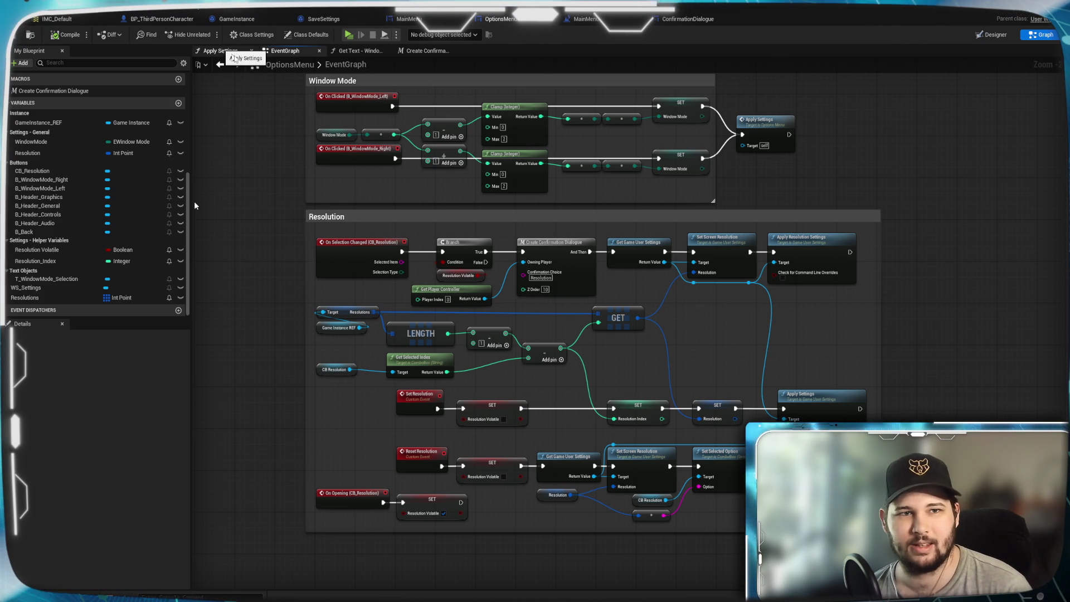
{"action": "left_click", "coordinate": [824, 405]}
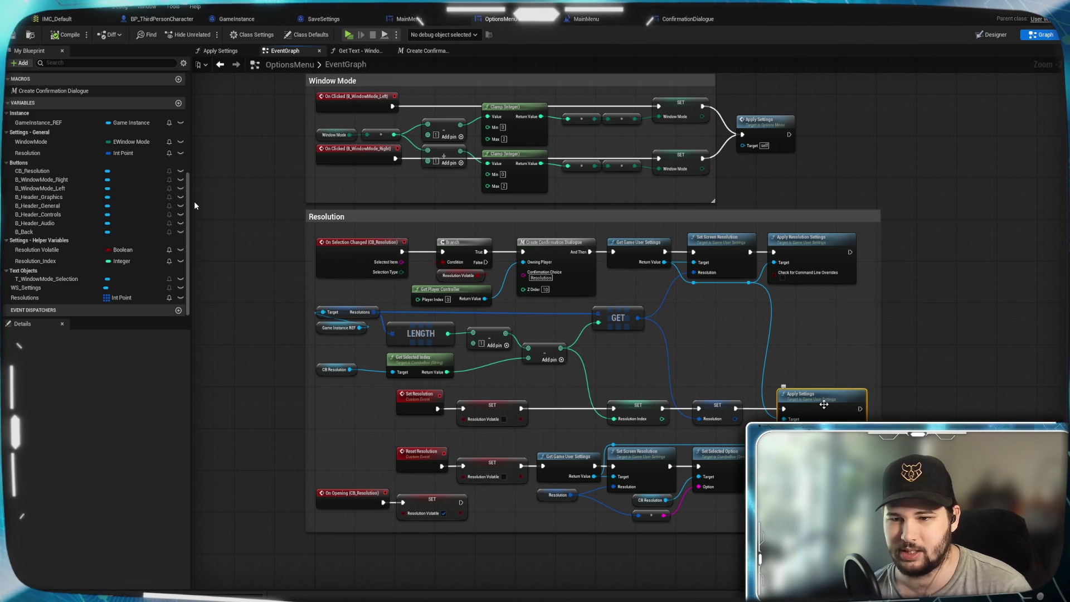
In the Apply Settings function, move the final Apply Settings node right to make room.
{"action": "left_click", "coordinate": [233, 54]}
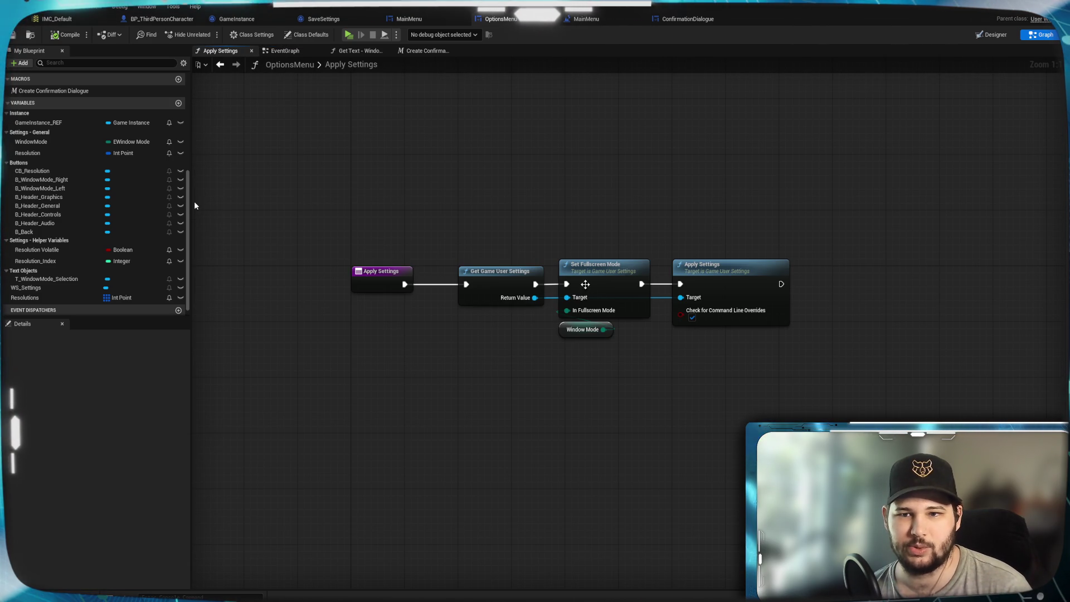
{"action": "left_click_drag", "start_coordinate": [667, 392], "coordinate": [511, 373]}
{"action": "mouse_move", "coordinate": [633, 262]}
{"action": "left_mouse_down"}
{"action": "mouse_move", "coordinate": [812, 266]}
{"action": "mouse_move", "coordinate": [789, 260]}
{"action": "left_mouse_up"}
{"action": "left_click", "coordinate": [513, 250]}
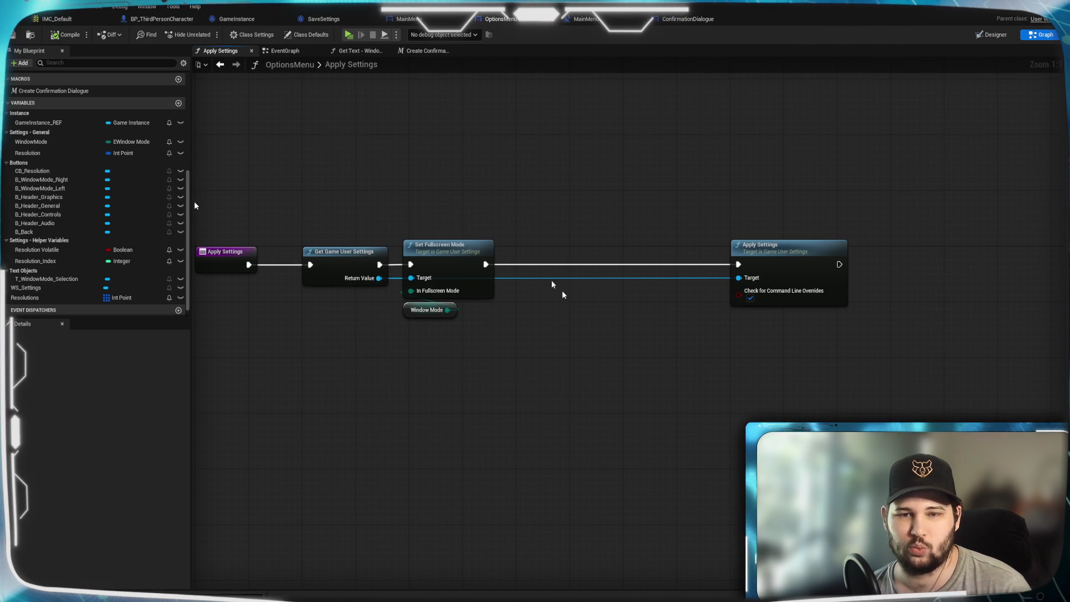
{"action": "left_click_drag", "start_coordinate": [513, 249], "coordinate": [451, 226]}
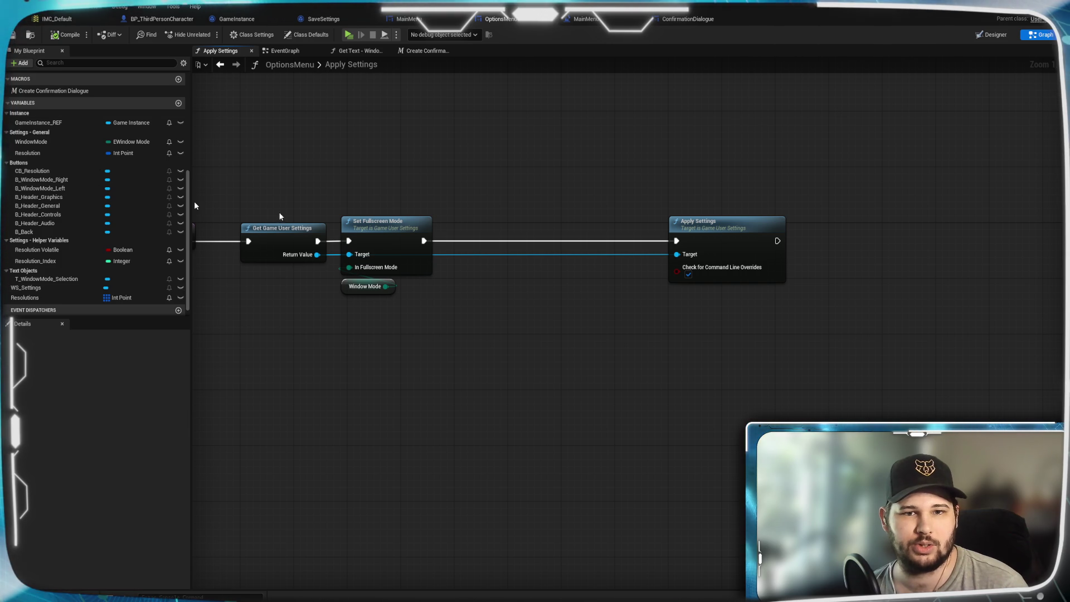
Add a Resolution getter and a Set Screen Resolution node after Set Fullscreen Mode.
{"action": "mouse_move", "coordinate": [33, 154]}
{"action": "left_mouse_down"}
{"action": "mouse_move", "coordinate": [446, 347]}
{"action": "mouse_move", "coordinate": [505, 335]}
{"action": "left_mouse_up"}
{"action": "left_click", "coordinate": [514, 321]}
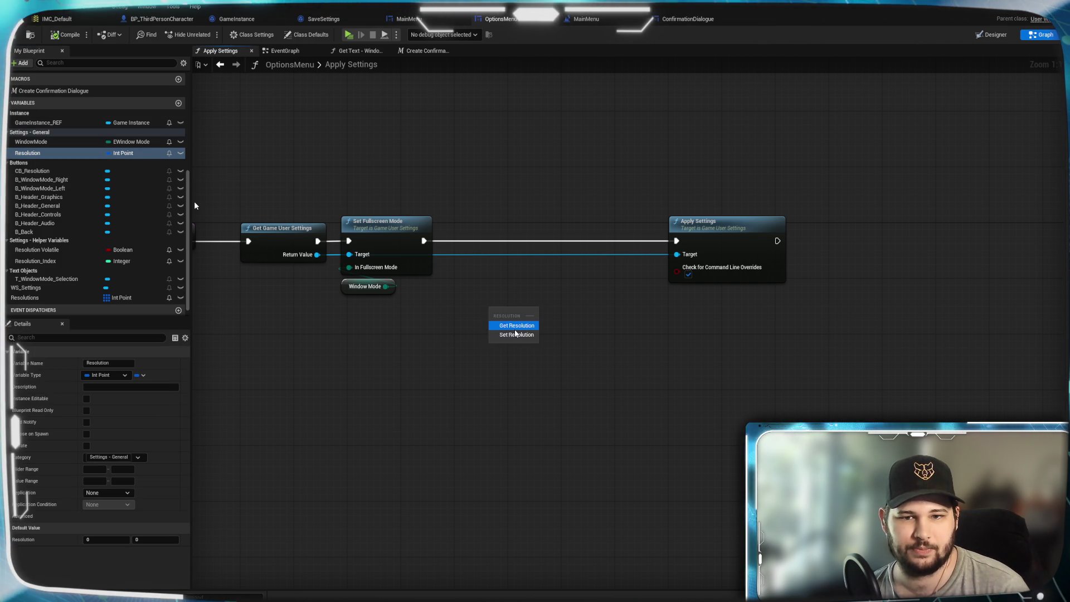
{"action": "left_click", "coordinate": [560, 342]}
{"action": "left_click_drag", "start_coordinate": [423, 240], "coordinate": [539, 212]}
{"action": "type", "text": "set reolut"}
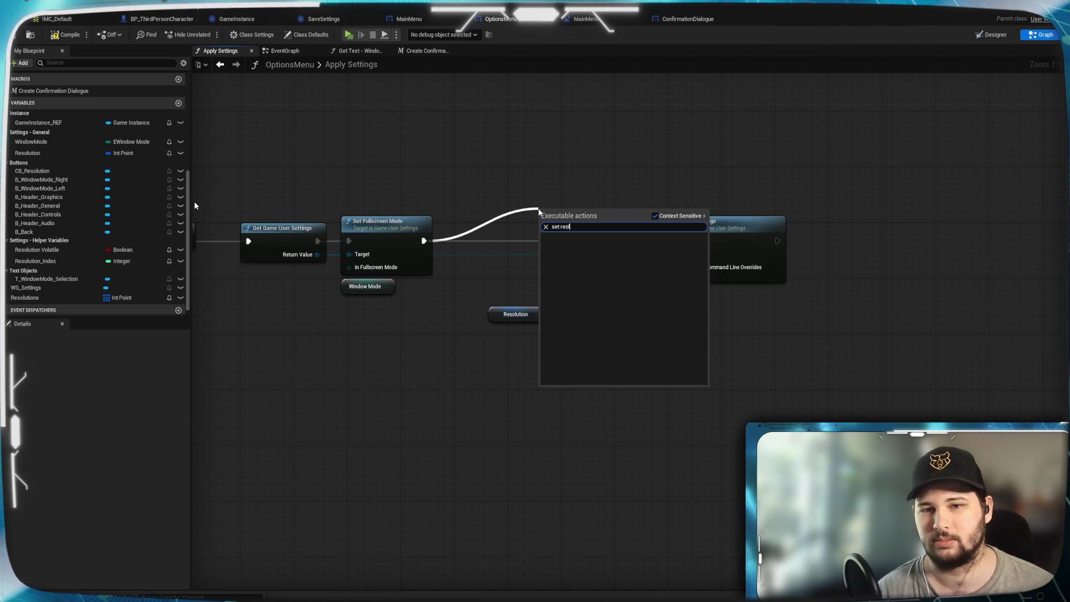
{"action": "key", "text": "BackSpace"}
{"action": "type", "text": "solut"}
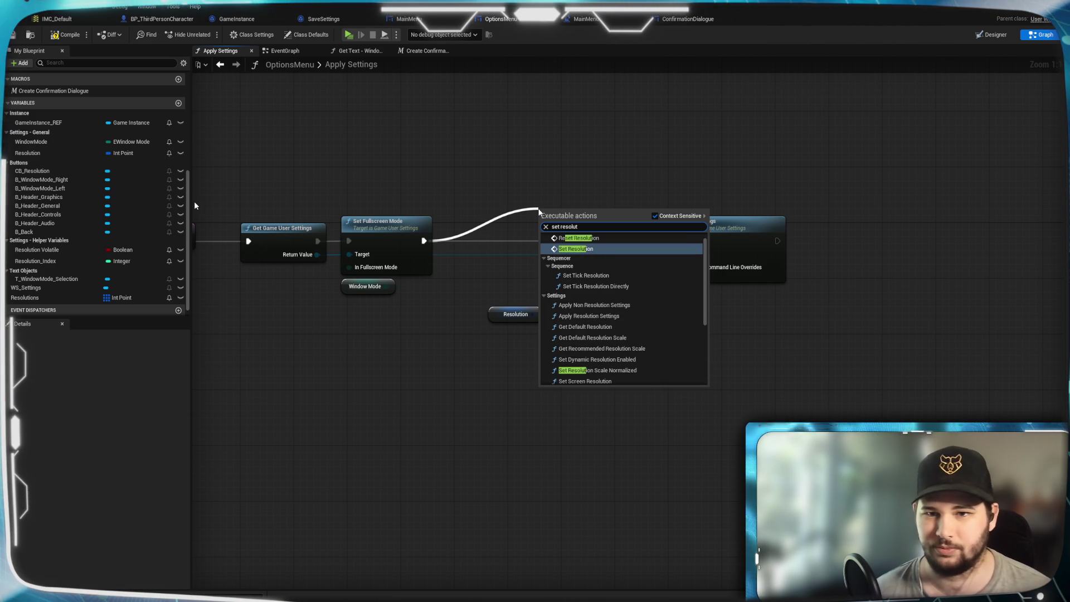
{"action": "scroll", "coordinate": [614, 287], "scroll_direction": "down", "scroll_amount": 3}
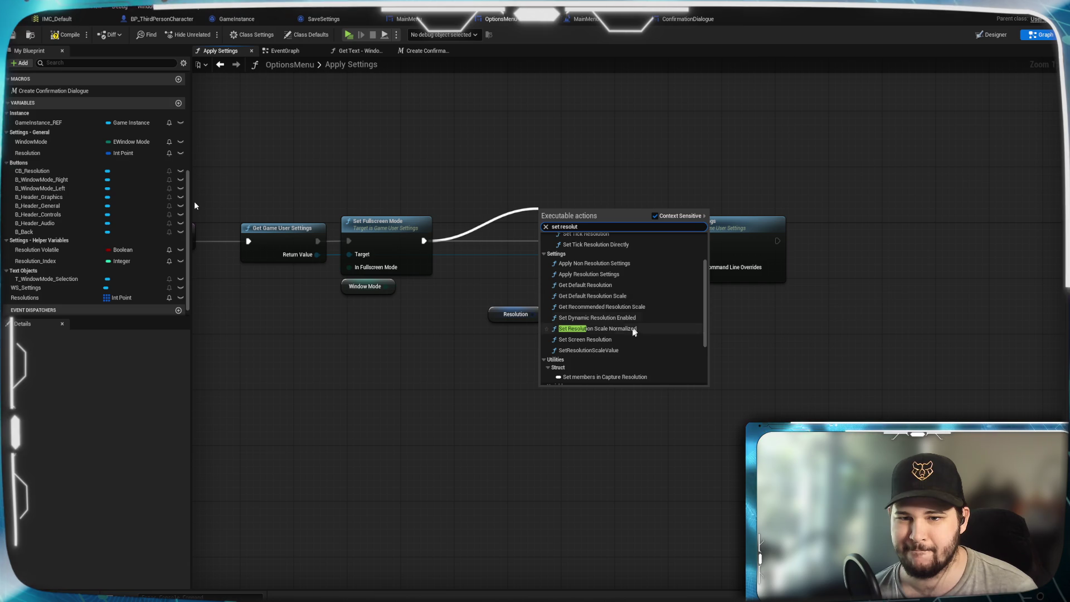
{"action": "left_click", "coordinate": [623, 340]}
Wire Resolution and Game User Settings into Set Screen Resolution and tighten the chain.
{"action": "left_click_drag", "start_coordinate": [534, 315], "coordinate": [543, 263]}
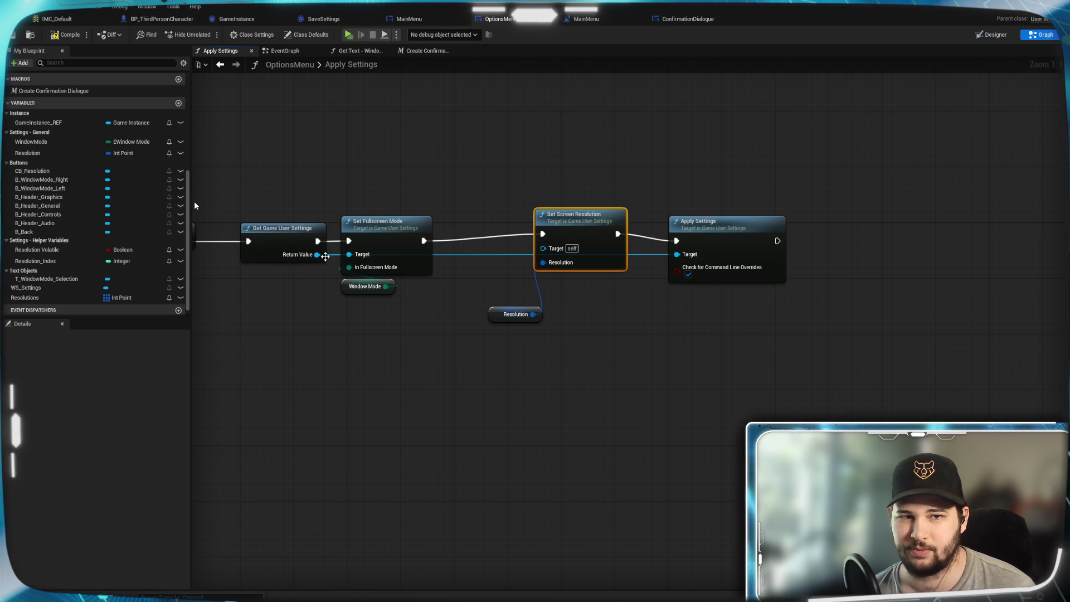
{"action": "mouse_move", "coordinate": [318, 255]}
{"action": "left_mouse_down"}
{"action": "mouse_move", "coordinate": [563, 262]}
{"action": "mouse_move", "coordinate": [524, 233]}
{"action": "mouse_move", "coordinate": [503, 234]}
{"action": "left_mouse_up"}
{"action": "mouse_move", "coordinate": [534, 314]}
{"action": "left_mouse_down"}
{"action": "mouse_move", "coordinate": [514, 343]}
{"action": "mouse_move", "coordinate": [523, 318]}
{"action": "mouse_move", "coordinate": [470, 293]}
{"action": "left_mouse_up"}
{"action": "left_click_drag", "start_coordinate": [742, 235], "coordinate": [634, 236]}
{"action": "left_click", "coordinate": [662, 384]}
{"action": "key", "text": "Home"}
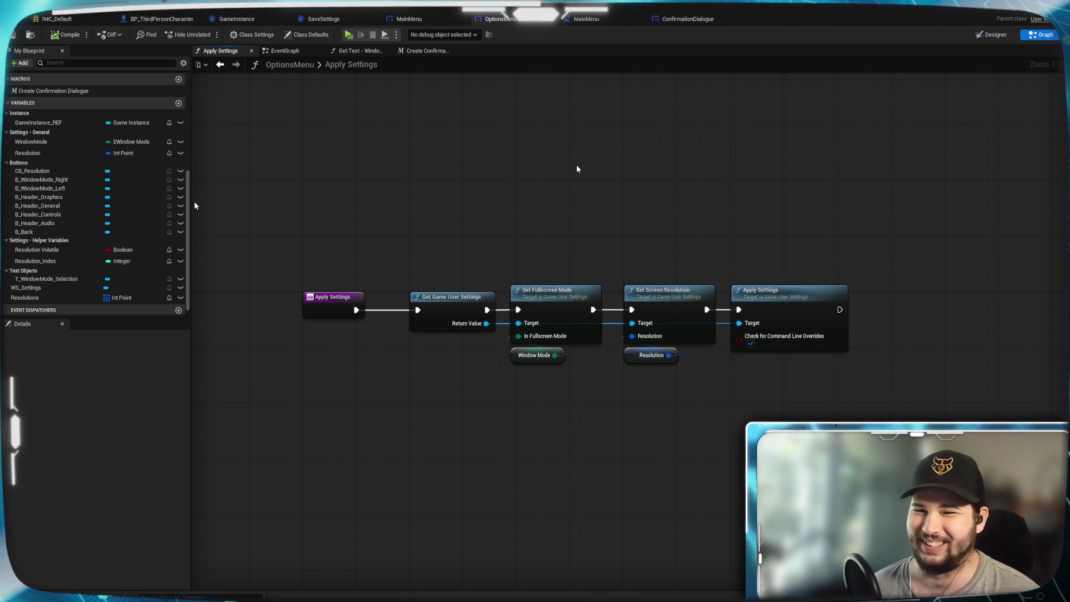
{"action": "left_click_drag", "start_coordinate": [650, 201], "coordinate": [614, 190]}
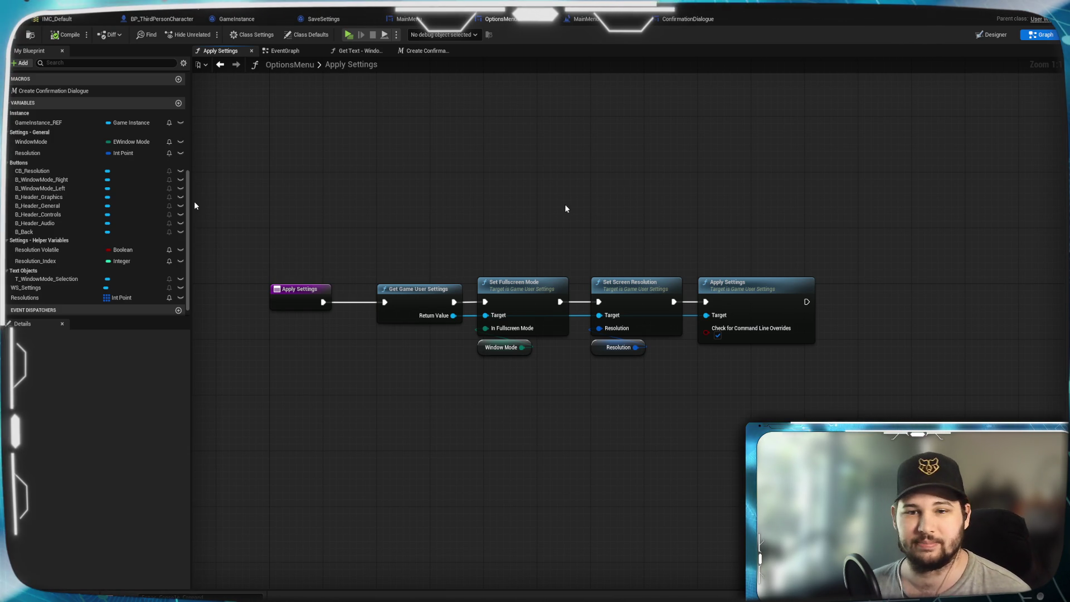
Align the setter nodes and their variable inputs into a straight row.
{"action": "left_click_drag", "start_coordinate": [479, 212], "coordinate": [812, 411]}
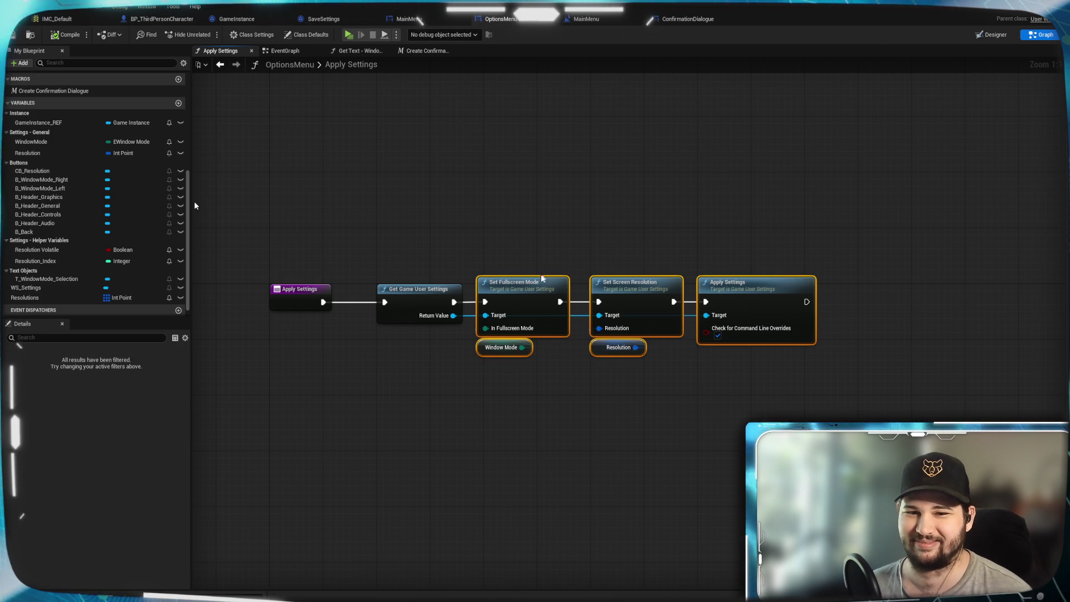
{"action": "mouse_move", "coordinate": [549, 391]}
{"action": "left_mouse_down"}
{"action": "mouse_move", "coordinate": [510, 262]}
{"action": "mouse_move", "coordinate": [517, 288]}
{"action": "left_mouse_up"}
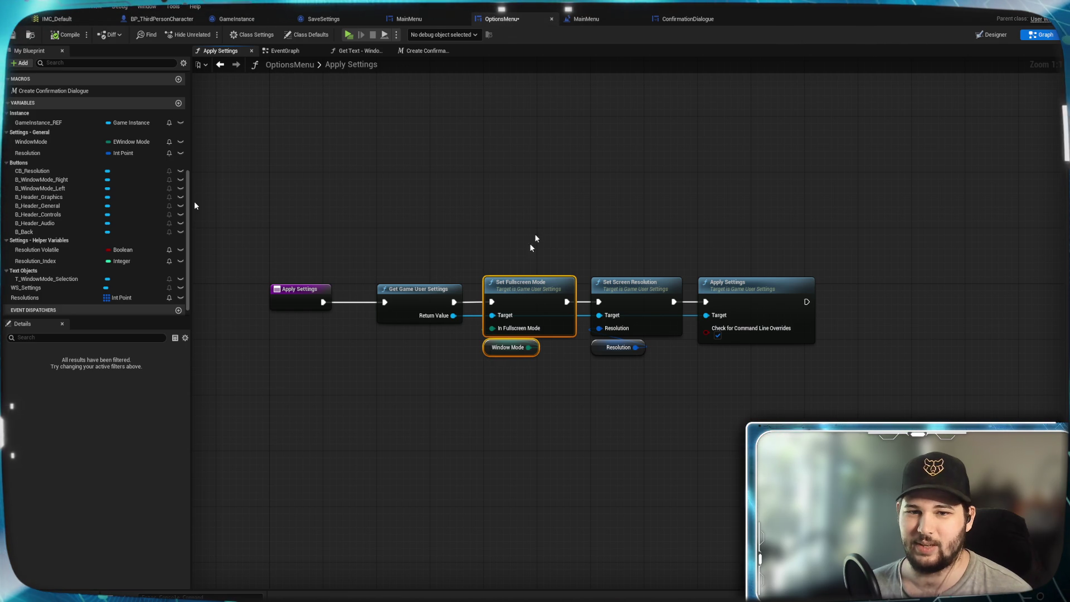
{"action": "left_click", "coordinate": [545, 210]}
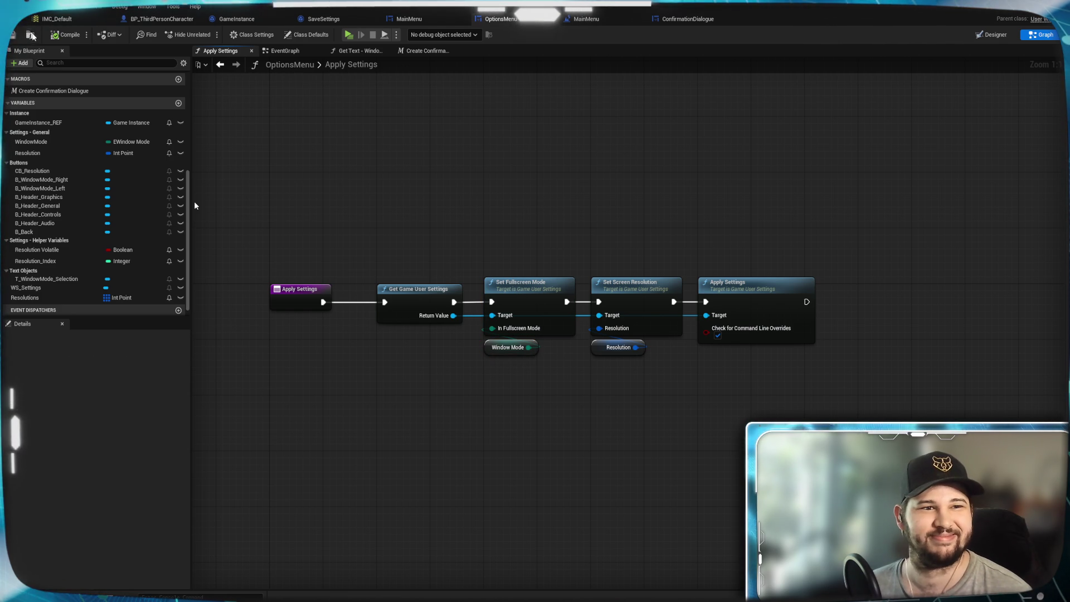
{"action": "left_click", "coordinate": [296, 52]}
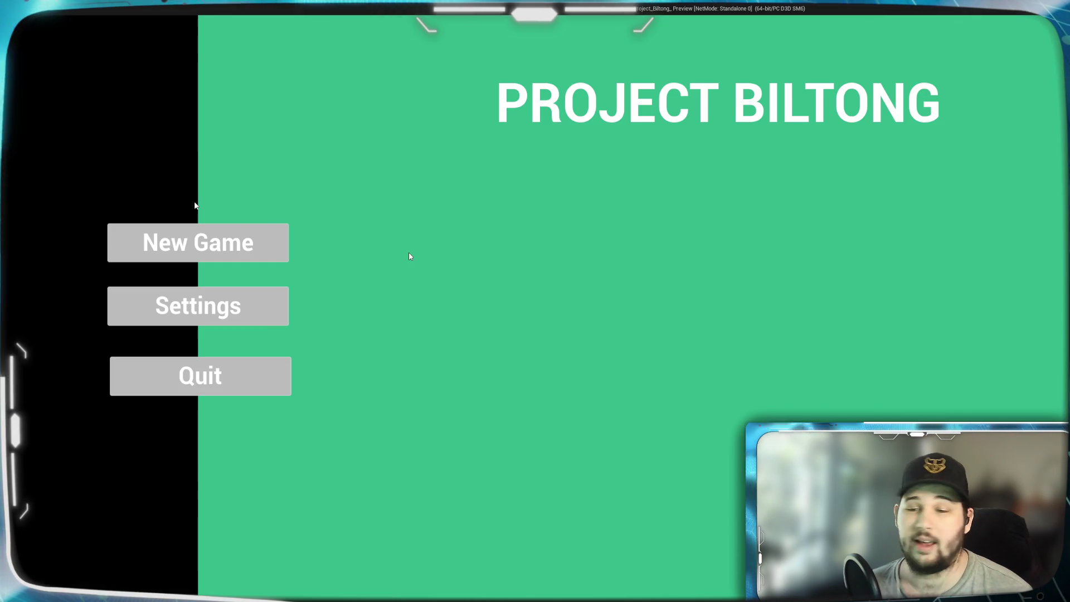
Test-play the game: visit Settings, return to the main menu, and quit the preview.
{"action": "left_click", "coordinate": [251, 310]}
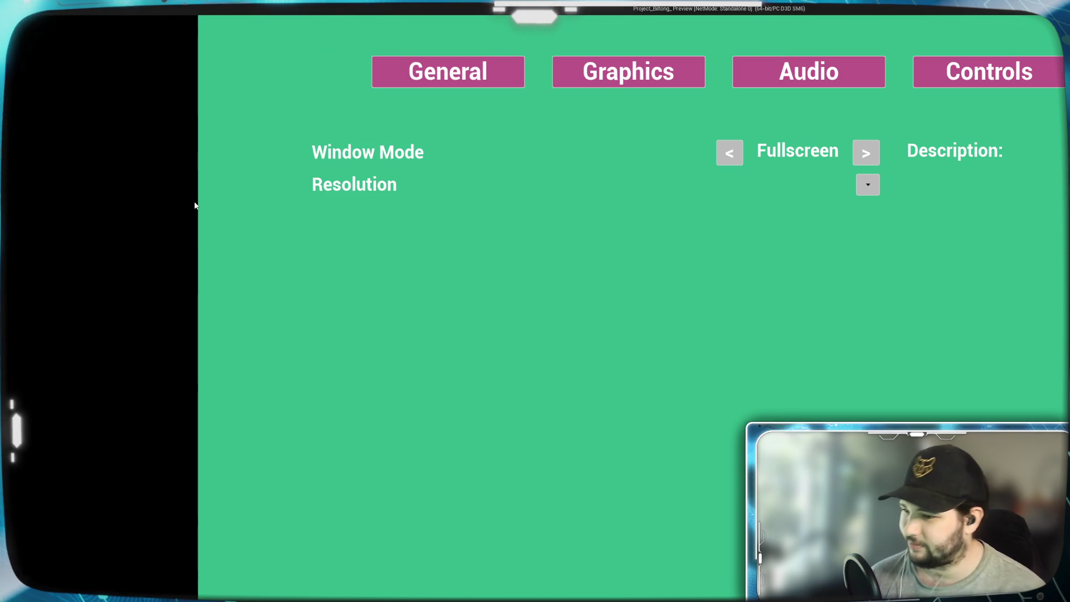
{"action": "key", "text": "Escape"}
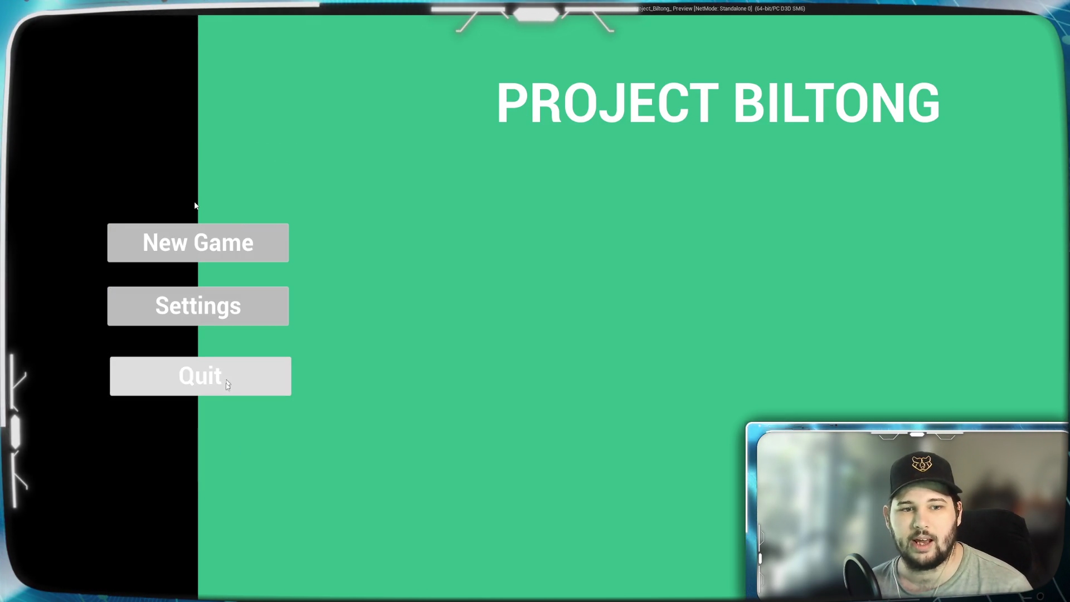
{"action": "left_click", "coordinate": [201, 375]}
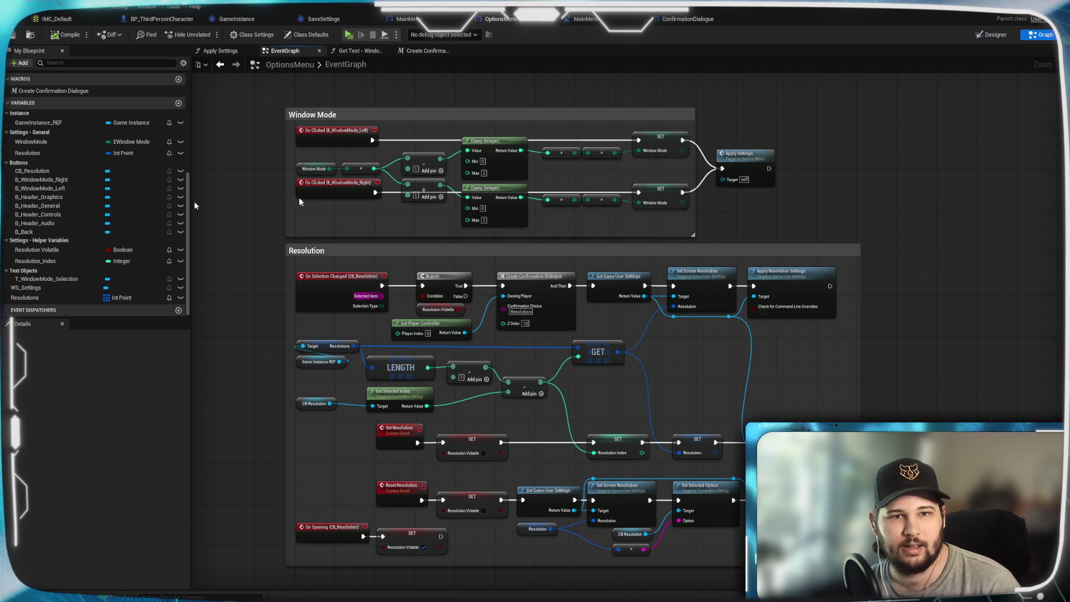
Pan the event graph up past Widget Switcher to the disabled Pre Construct, Construct and Tick events.
{"action": "left_click_drag", "start_coordinate": [255, 141], "coordinate": [289, 435]}
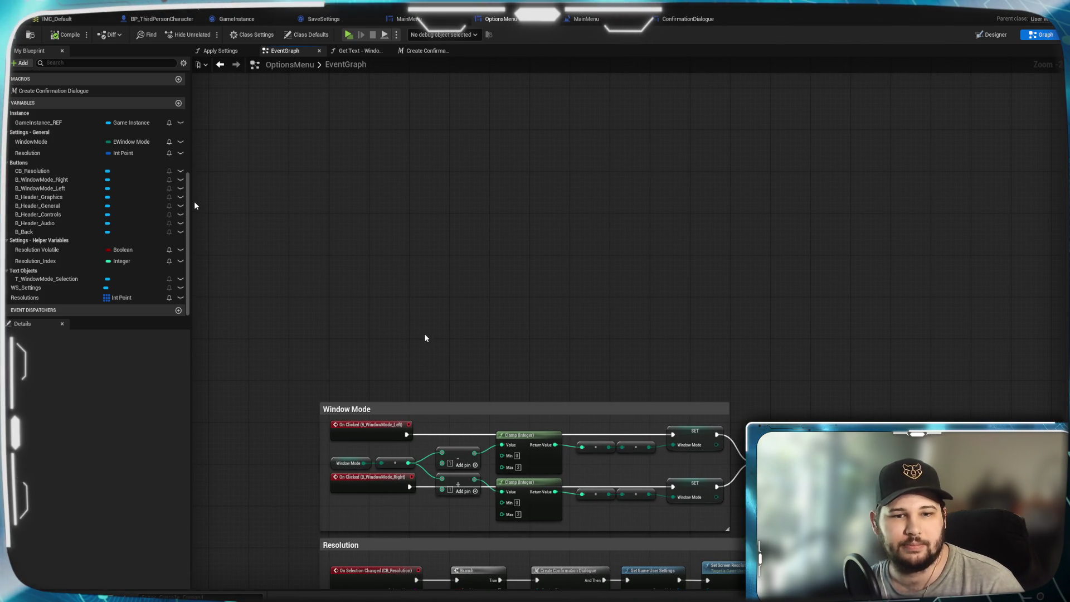
{"action": "right_click", "coordinate": [443, 288]}
{"action": "left_click", "coordinate": [396, 234]}
{"action": "mouse_move", "coordinate": [504, 222]}
{"action": "left_mouse_down"}
{"action": "mouse_move", "coordinate": [507, 319]}
{"action": "mouse_move", "coordinate": [521, 355]}
{"action": "left_mouse_up"}
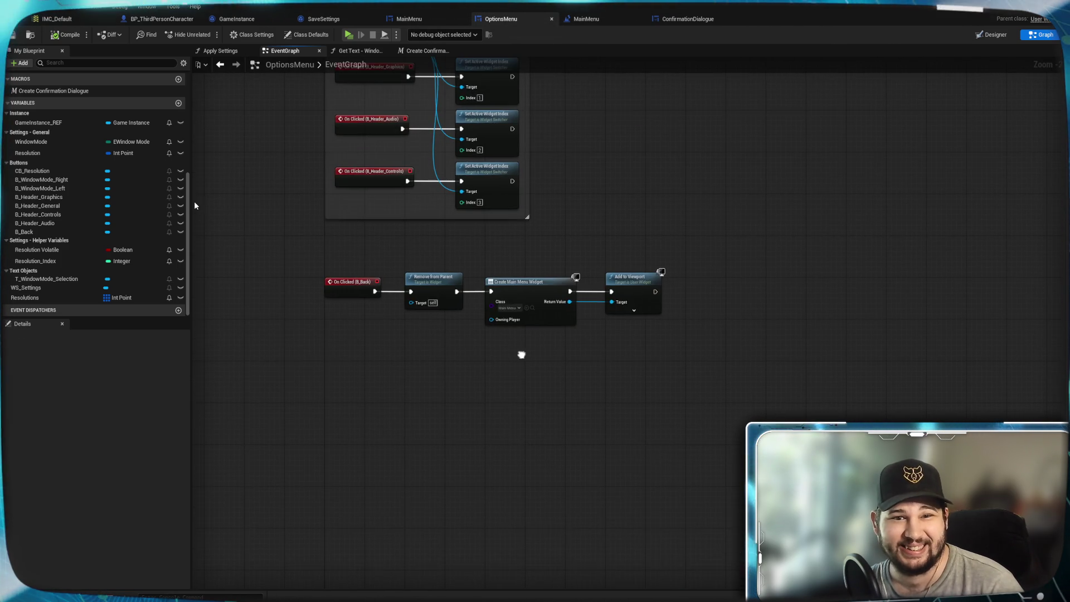
{"action": "mouse_move", "coordinate": [616, 181]}
{"action": "left_mouse_down"}
{"action": "mouse_move", "coordinate": [591, 382]}
{"action": "mouse_move", "coordinate": [591, 220]}
{"action": "left_mouse_up"}
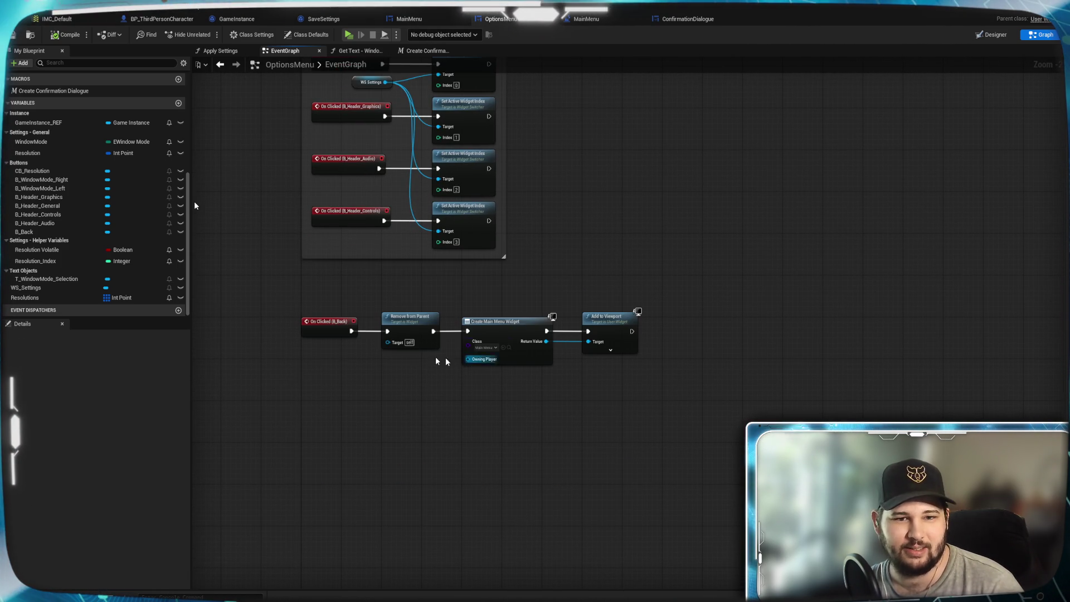
{"action": "mouse_move", "coordinate": [634, 294]}
{"action": "left_mouse_down"}
{"action": "mouse_move", "coordinate": [583, 291]}
{"action": "mouse_move", "coordinate": [628, 433]}
{"action": "left_mouse_up"}
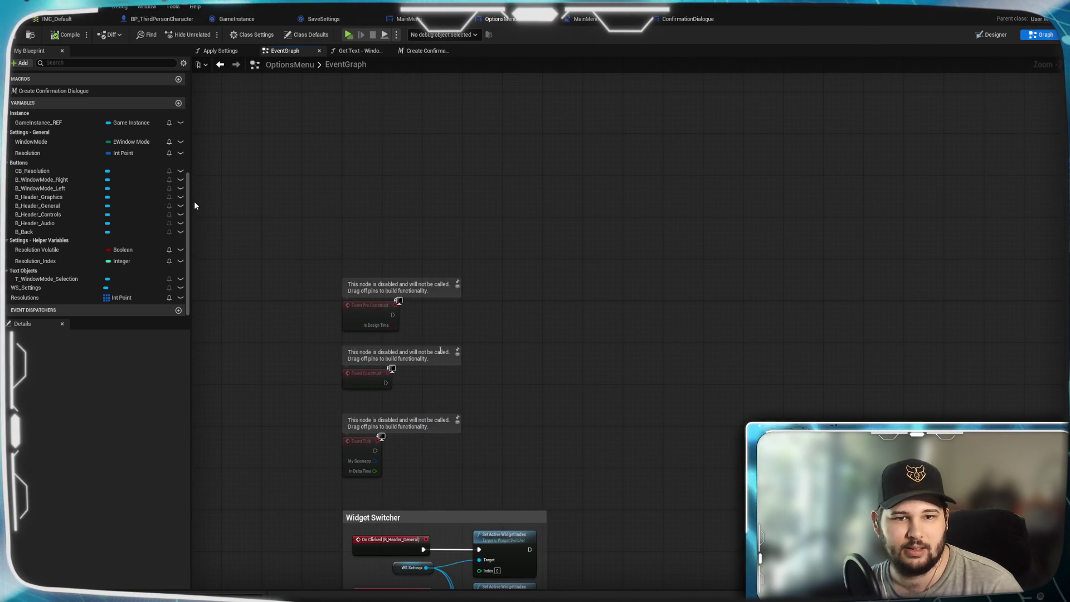
{"action": "scroll", "coordinate": [500, 431], "scroll_direction": "up", "scroll_amount": 2}
{"action": "mouse_move", "coordinate": [500, 431]}
{"action": "left_mouse_down"}
{"action": "mouse_move", "coordinate": [482, 354]}
{"action": "mouse_move", "coordinate": [476, 371]}
{"action": "left_mouse_up"}
{"action": "left_click_drag", "start_coordinate": [354, 251], "coordinate": [414, 250]}
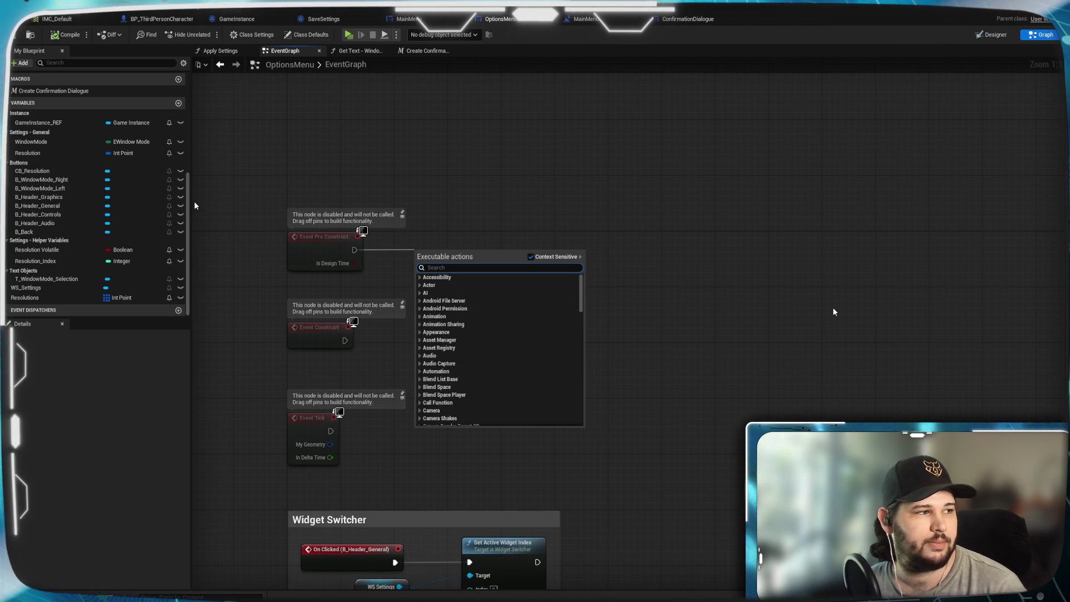
{"action": "type", "text": "cast"}
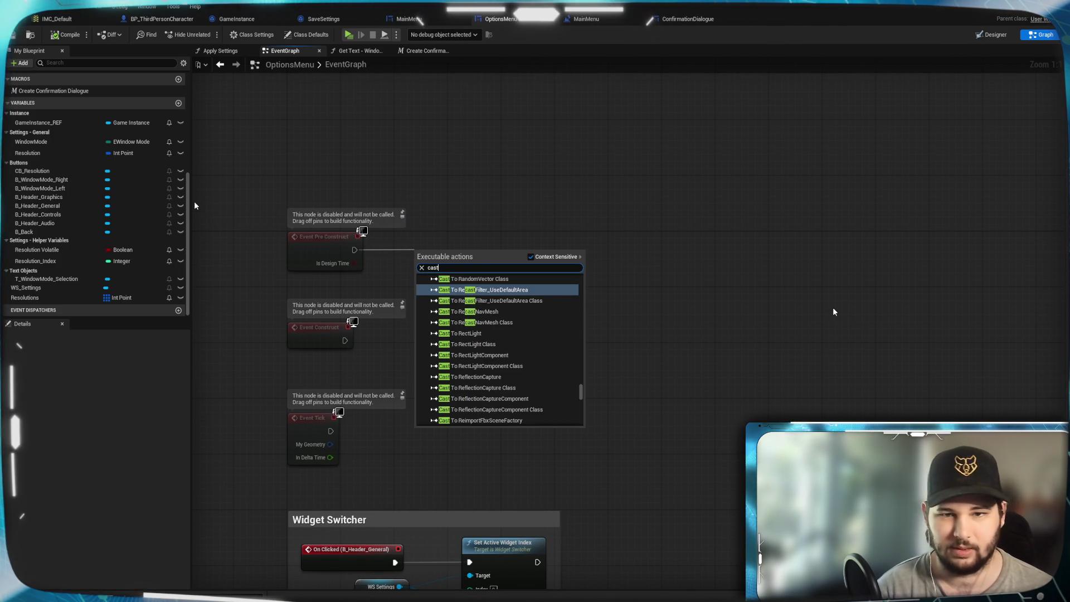
{"action": "type", "text": " to game"}
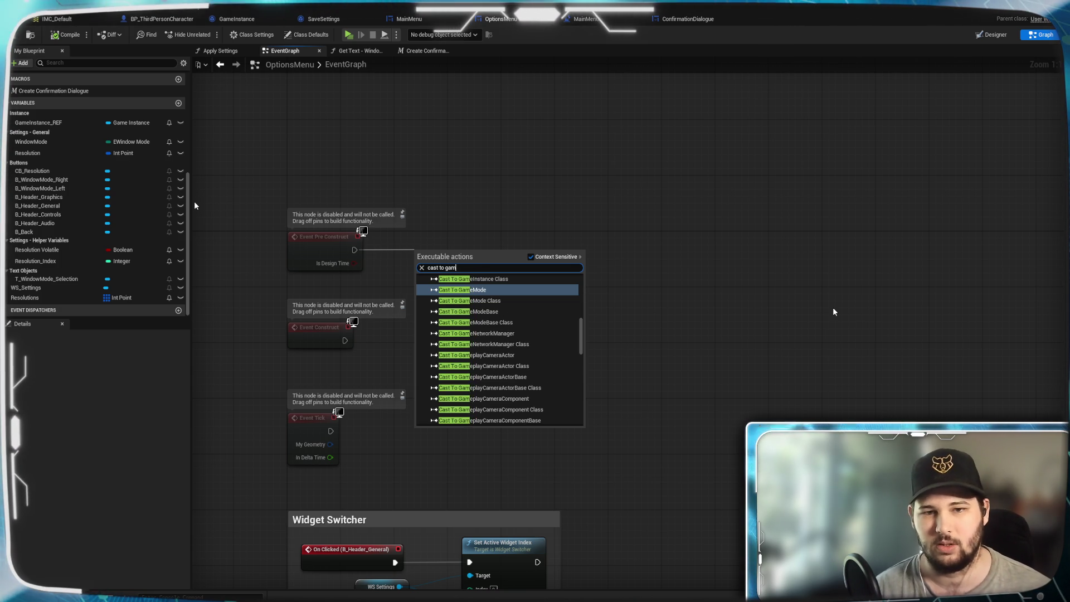
{"action": "key", "text": "BackSpace"}
{"action": "key", "text": "BackSpace"}
{"action": "key", "text": "BackSpace"}
{"action": "type", "text": "_"}
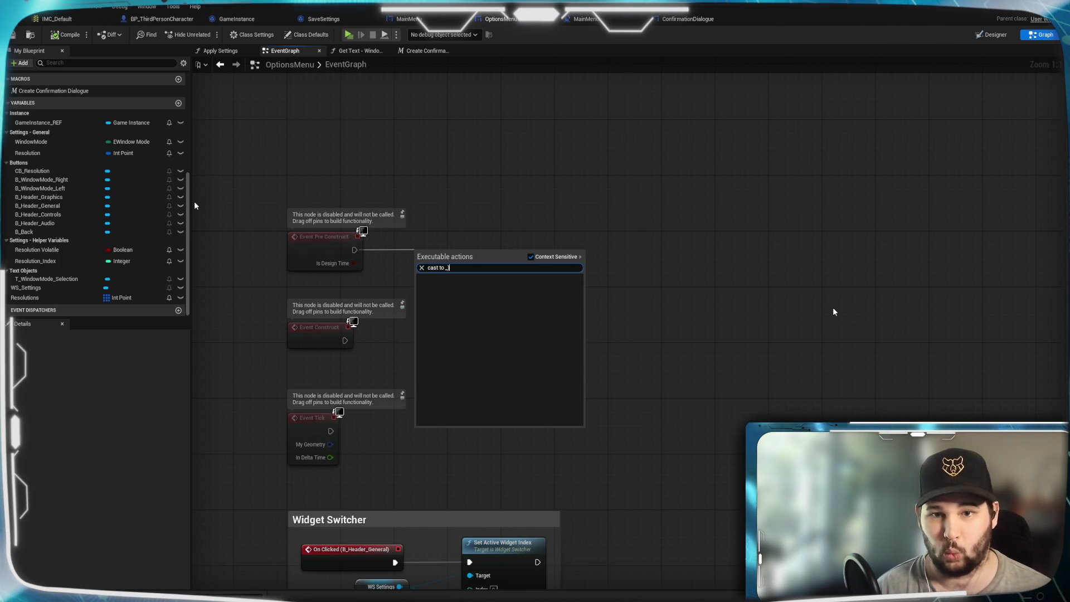
{"action": "type", "text": "gamn"}
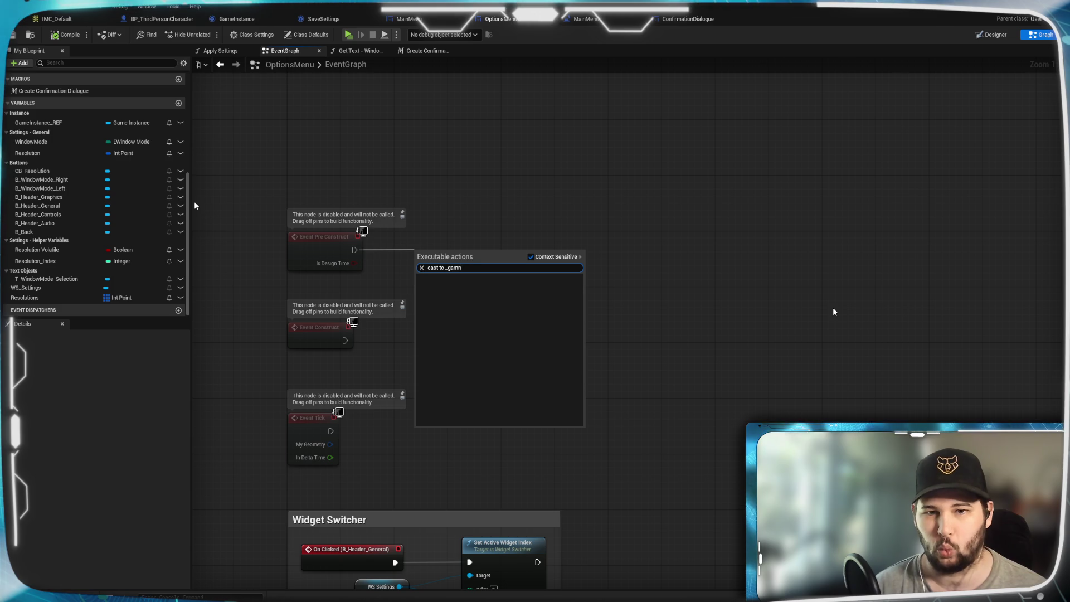
{"action": "key", "text": "BackSpace"}
{"action": "type", "text": "e"}
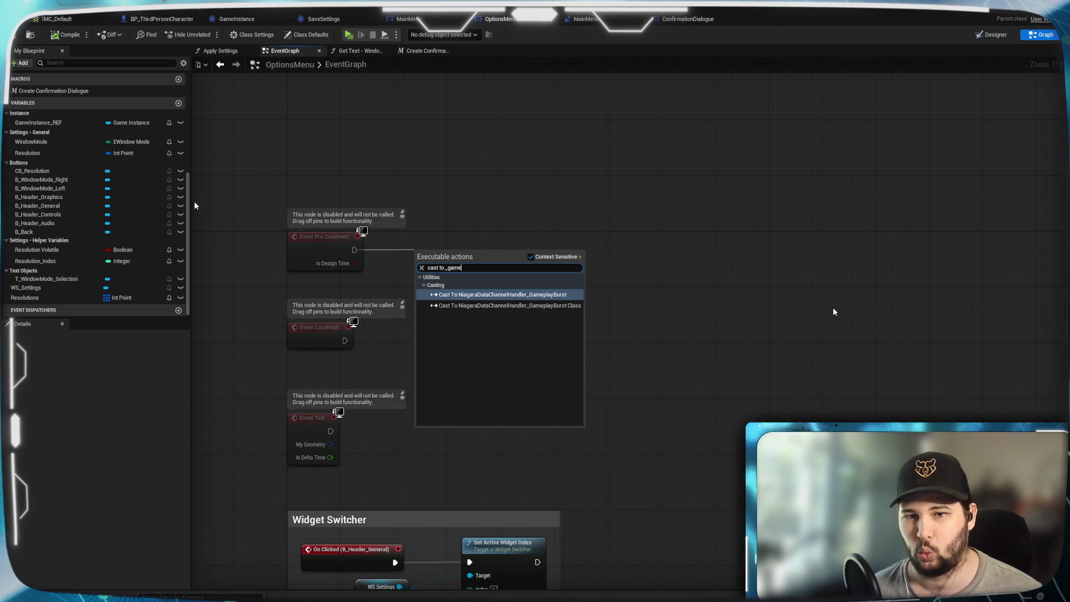
{"action": "left_click", "coordinate": [530, 256]}
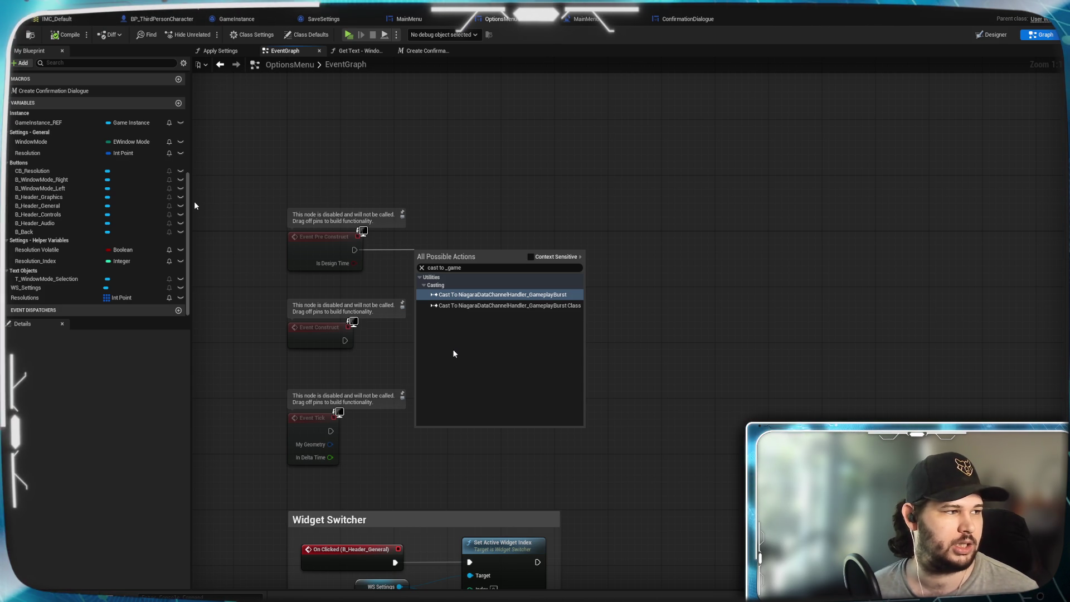
{"action": "left_click", "coordinate": [640, 353]}
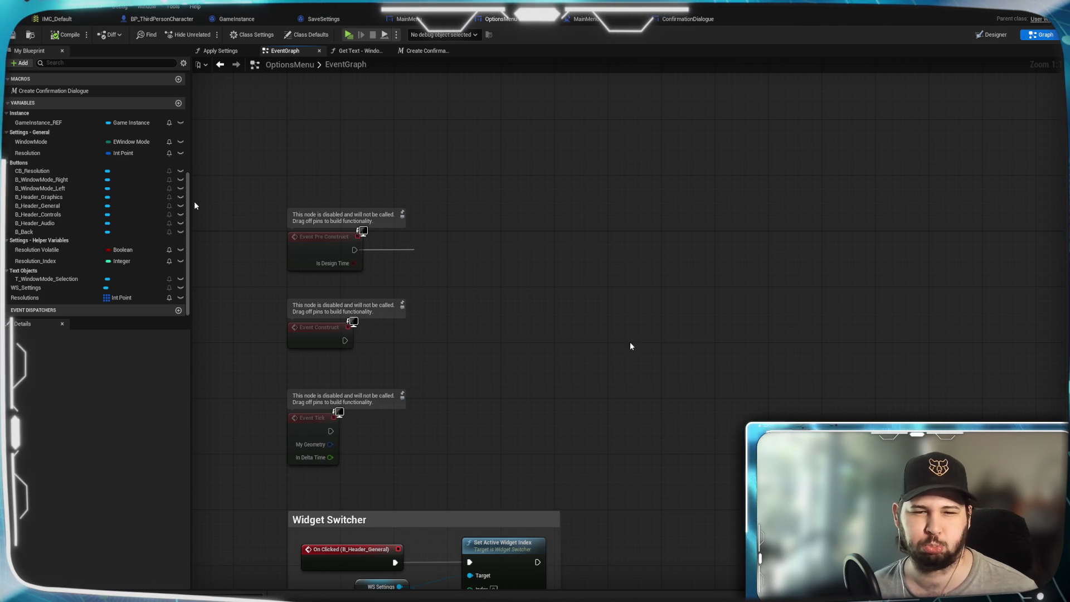
Add a Get Game Instance node to the OptionsMenu event graph.
{"action": "left_click_drag", "start_coordinate": [459, 282], "coordinate": [467, 200]}
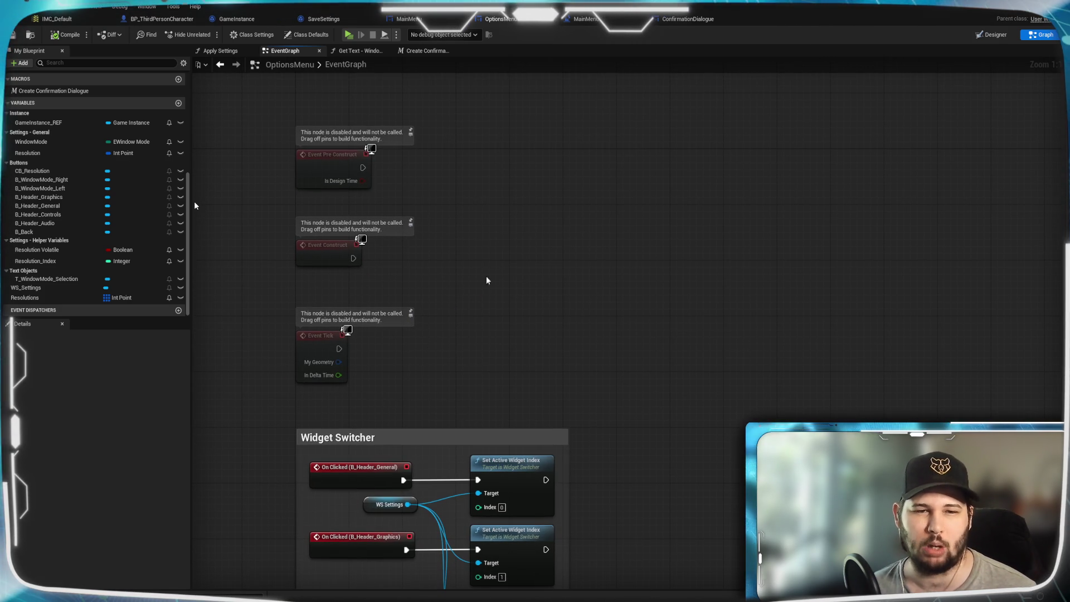
{"action": "right_click", "coordinate": [511, 231]}
{"action": "type", "text": "get gam"}
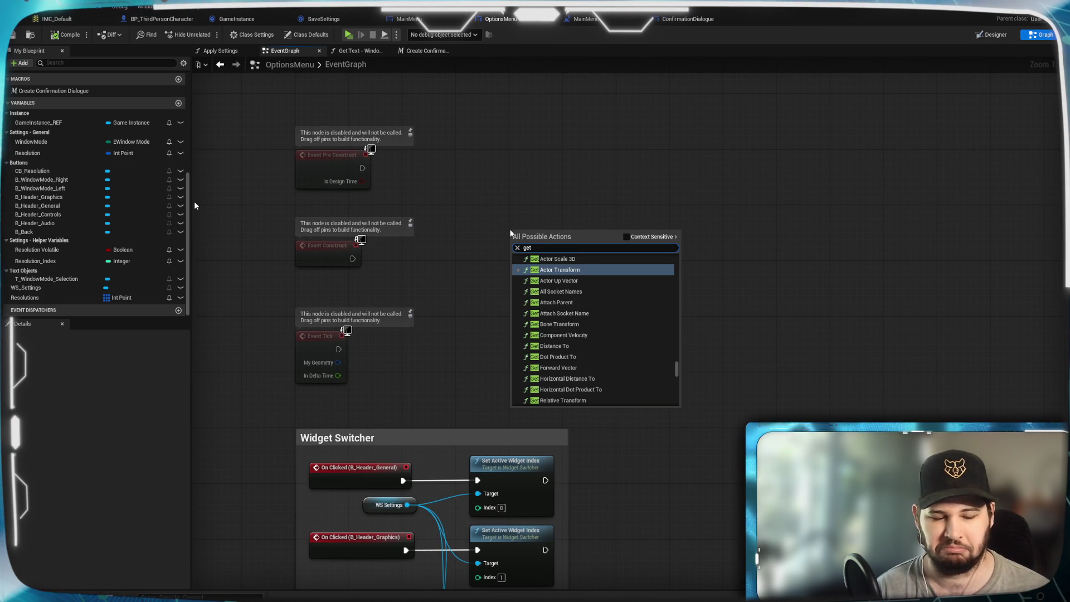
{"action": "type", "text": "e inst"}
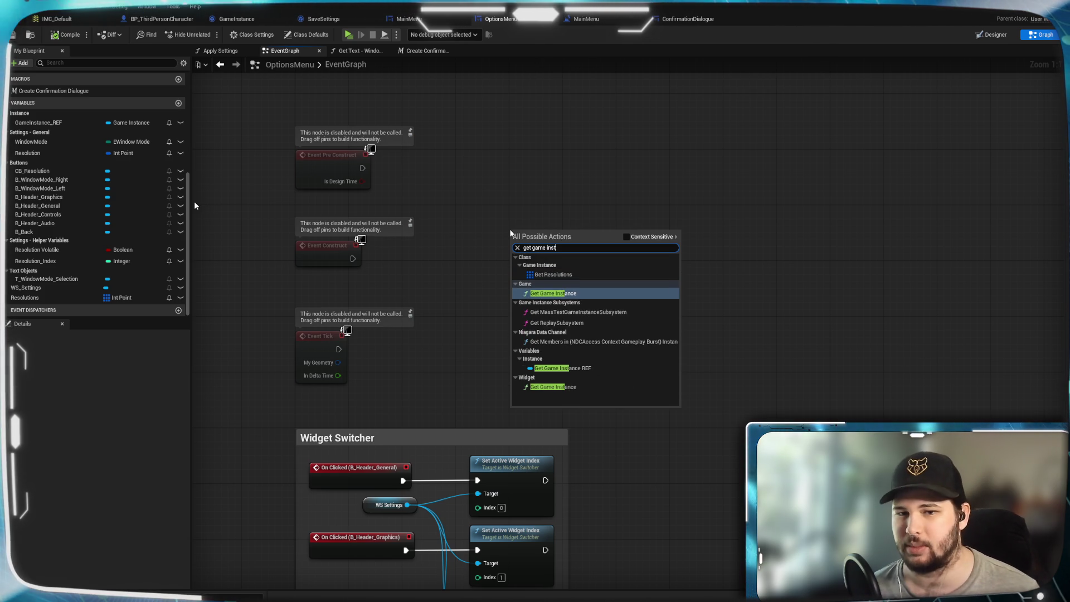
{"action": "left_click", "coordinate": [583, 295]}
Search 'cast to _game' from its Return Value, then cancel without adding a node.
{"action": "mouse_move", "coordinate": [574, 244]}
{"action": "left_mouse_down"}
{"action": "mouse_move", "coordinate": [589, 257]}
{"action": "mouse_move", "coordinate": [656, 163]}
{"action": "left_mouse_up"}
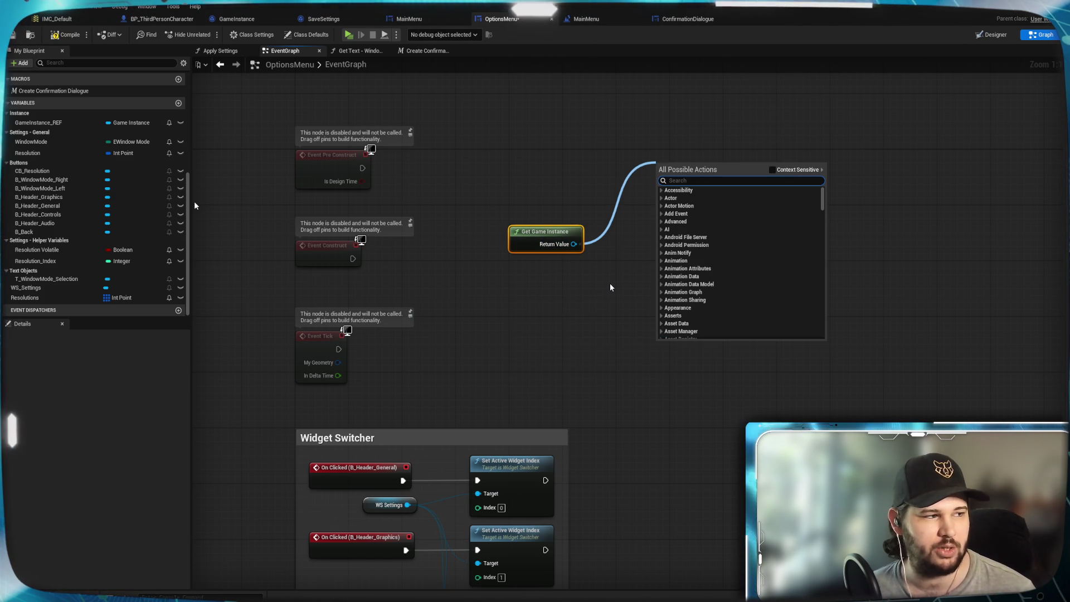
{"action": "type", "text": "cast to"}
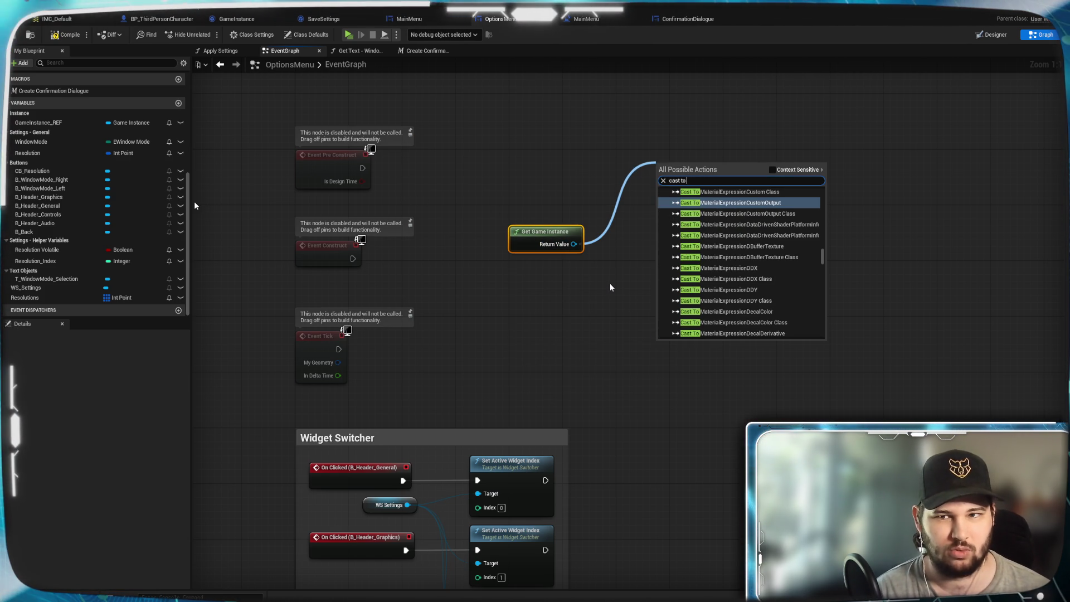
{"action": "type", "text": " _gan"}
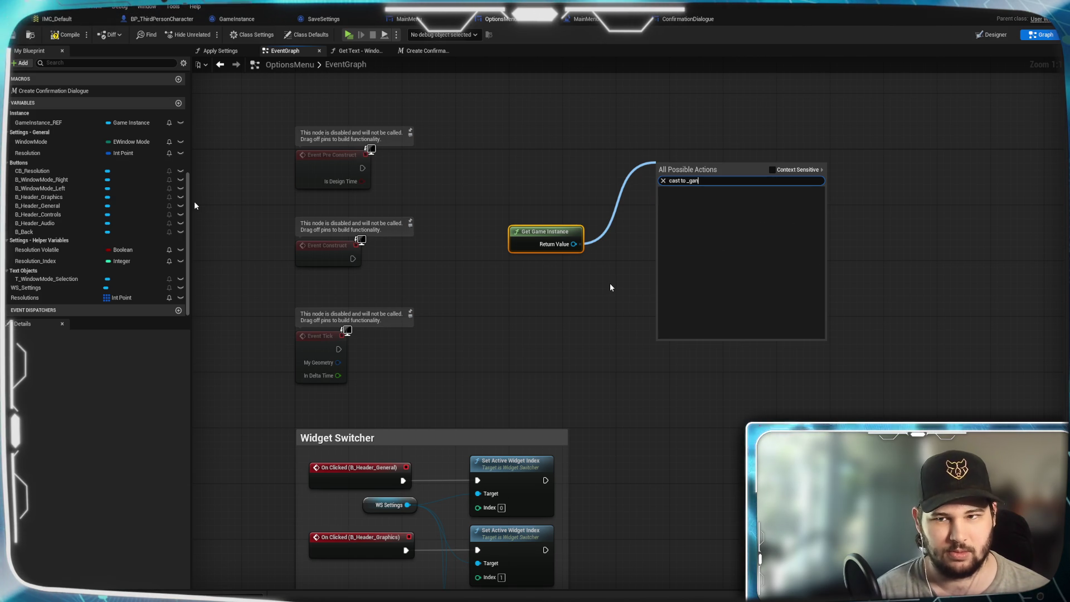
{"action": "key", "text": "BackSpace"}
{"action": "type", "text": "me"}
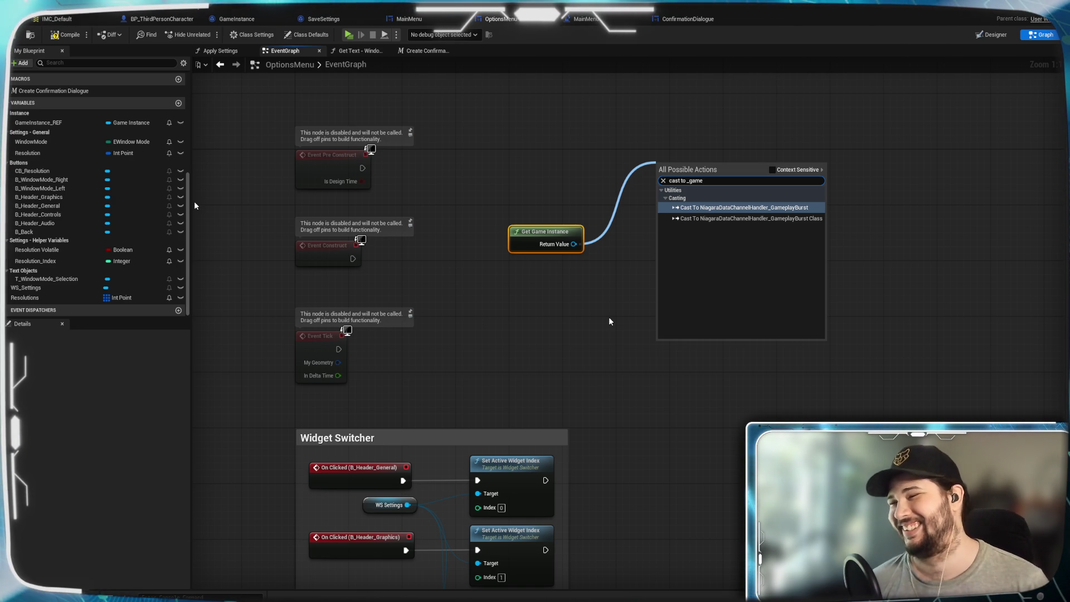
{"action": "left_click", "coordinate": [597, 304]}
{"action": "left_click", "coordinate": [678, 243]}
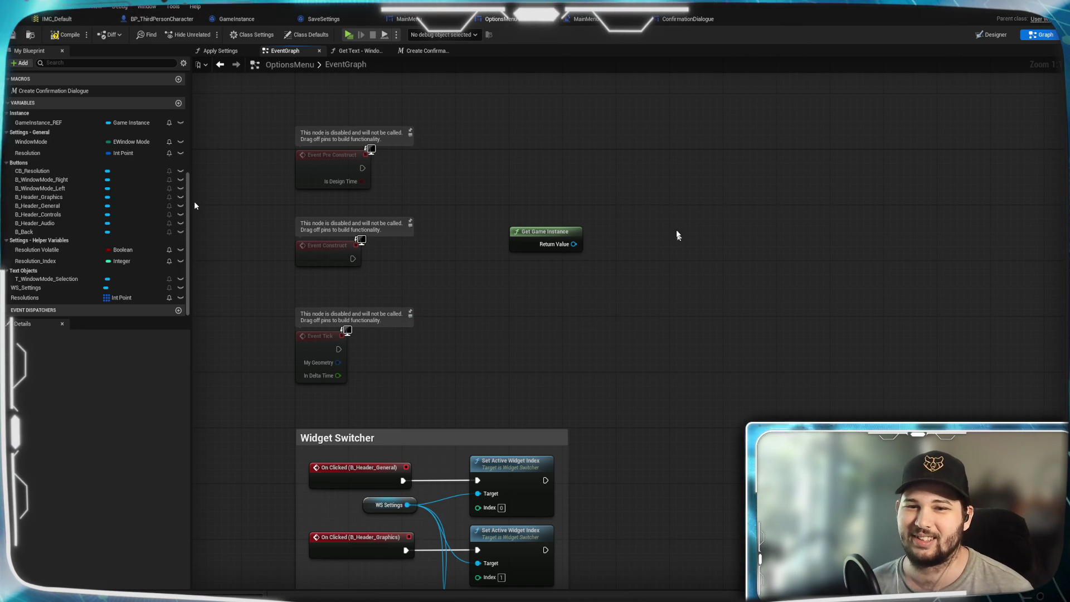
Nudge Event Pre Construct into place and move Event Construct and Event Tick further down.
{"action": "left_click_drag", "start_coordinate": [527, 234], "coordinate": [634, 366]}
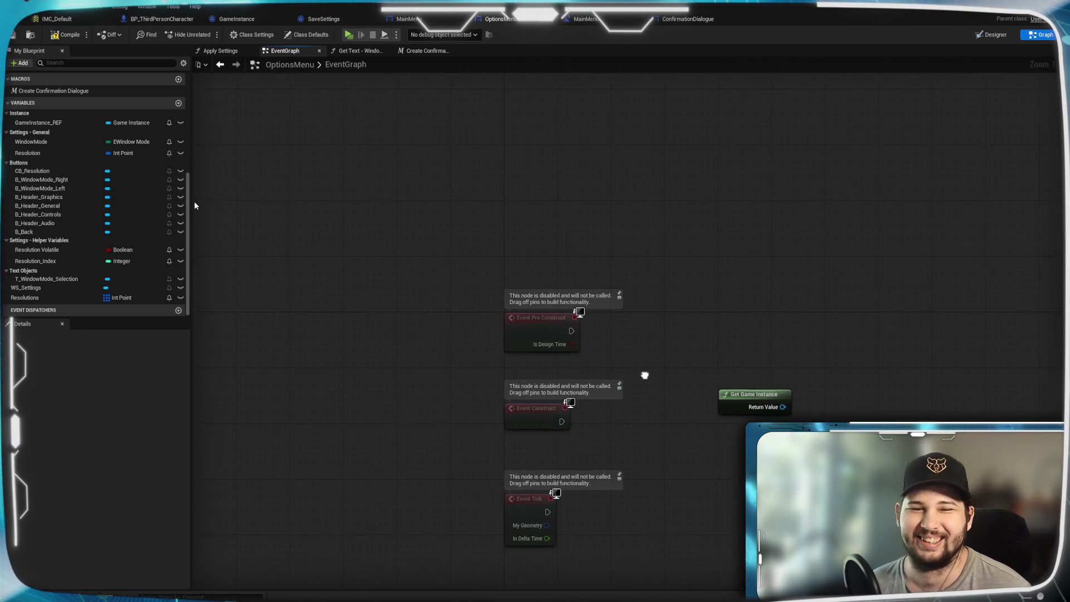
{"action": "mouse_move", "coordinate": [516, 331]}
{"action": "left_mouse_down"}
{"action": "mouse_move", "coordinate": [574, 210]}
{"action": "mouse_move", "coordinate": [525, 344]}
{"action": "left_mouse_up"}
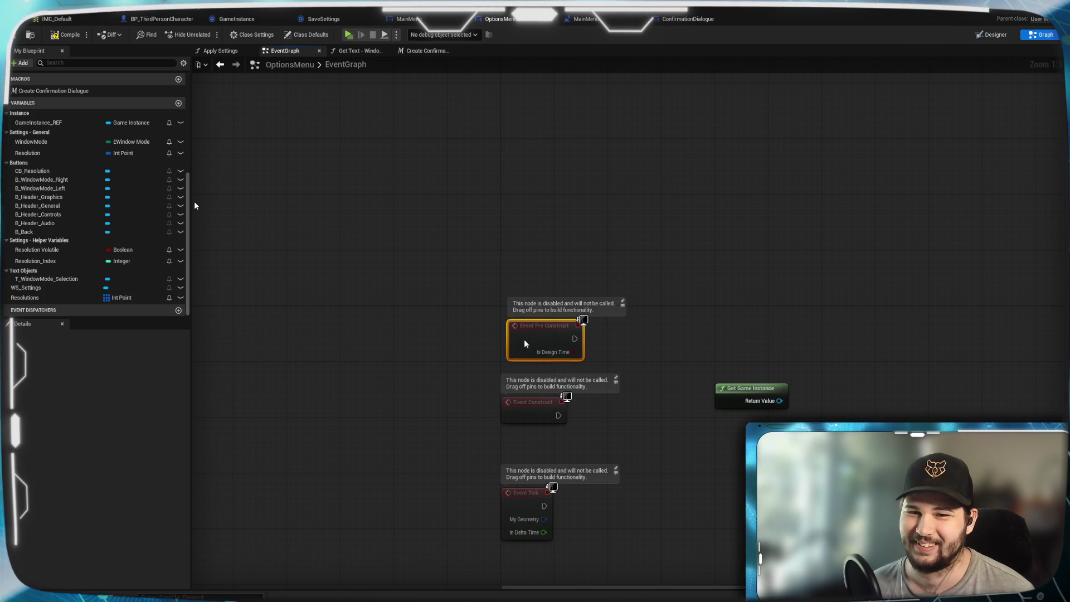
{"action": "left_click_drag", "start_coordinate": [685, 471], "coordinate": [629, 273]}
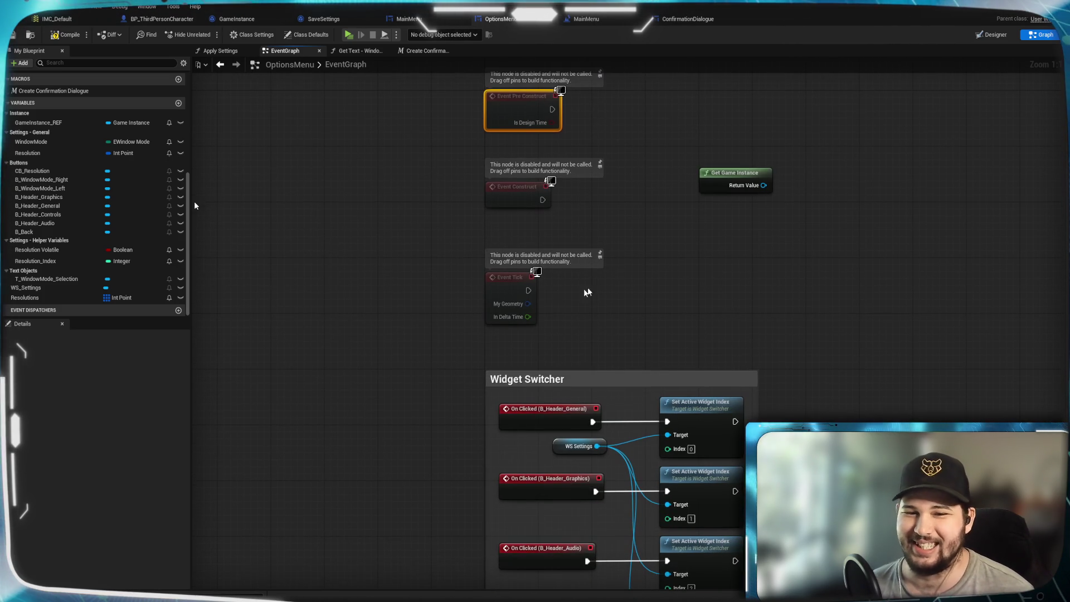
{"action": "left_click_drag", "start_coordinate": [498, 200], "coordinate": [500, 242]}
{"action": "left_click", "coordinate": [717, 260]}
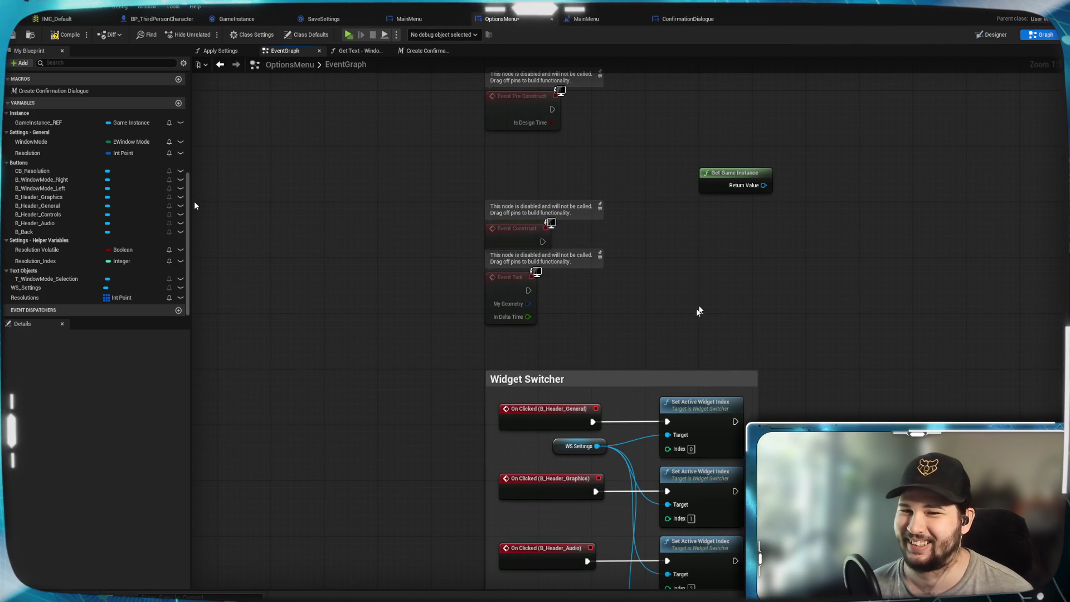
{"action": "left_click", "coordinate": [495, 236]}
{"action": "left_click", "coordinate": [511, 287], "text": "ctrl"}
{"action": "left_click_drag", "start_coordinate": [511, 288], "coordinate": [511, 320]}
Place Get Game Instance directly beneath Event Pre Construct.
{"action": "left_click", "coordinate": [725, 236]}
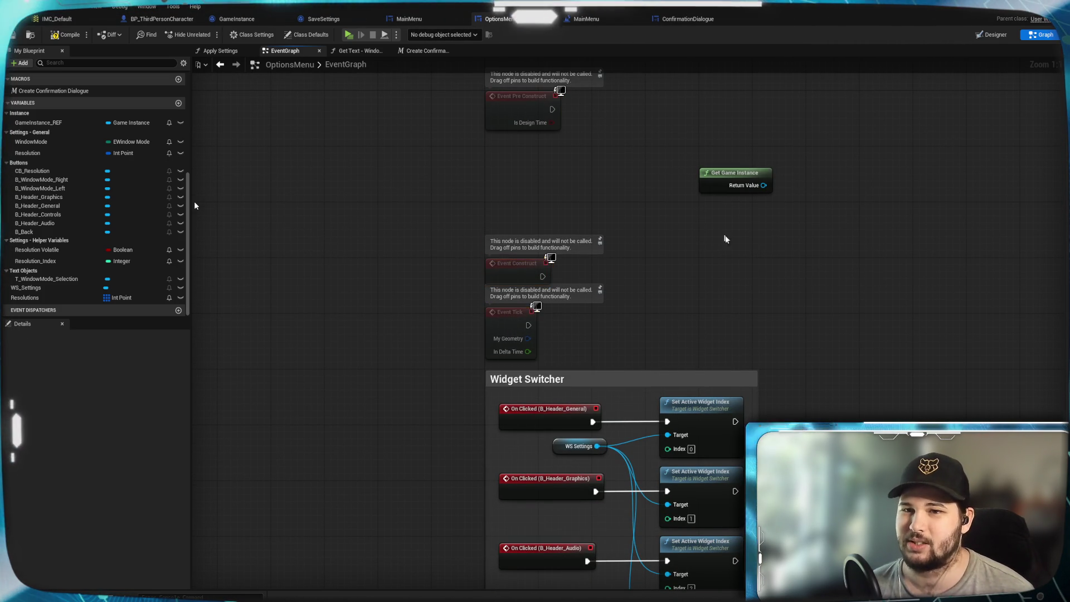
{"action": "left_click_drag", "start_coordinate": [724, 238], "coordinate": [760, 338]}
{"action": "left_click_drag", "start_coordinate": [783, 287], "coordinate": [535, 257]}
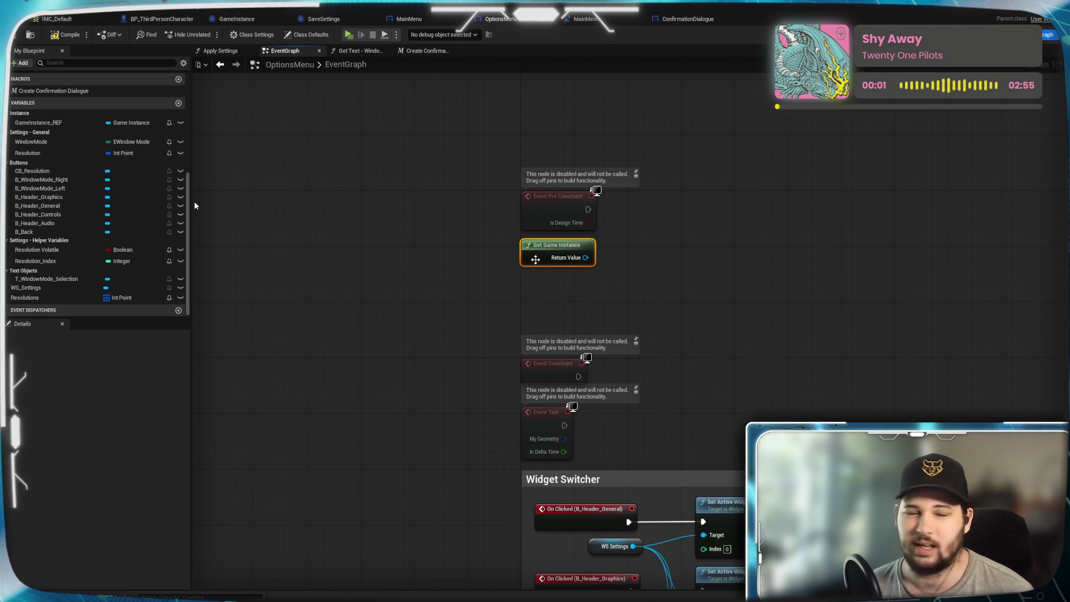
{"action": "left_click", "coordinate": [886, 255]}
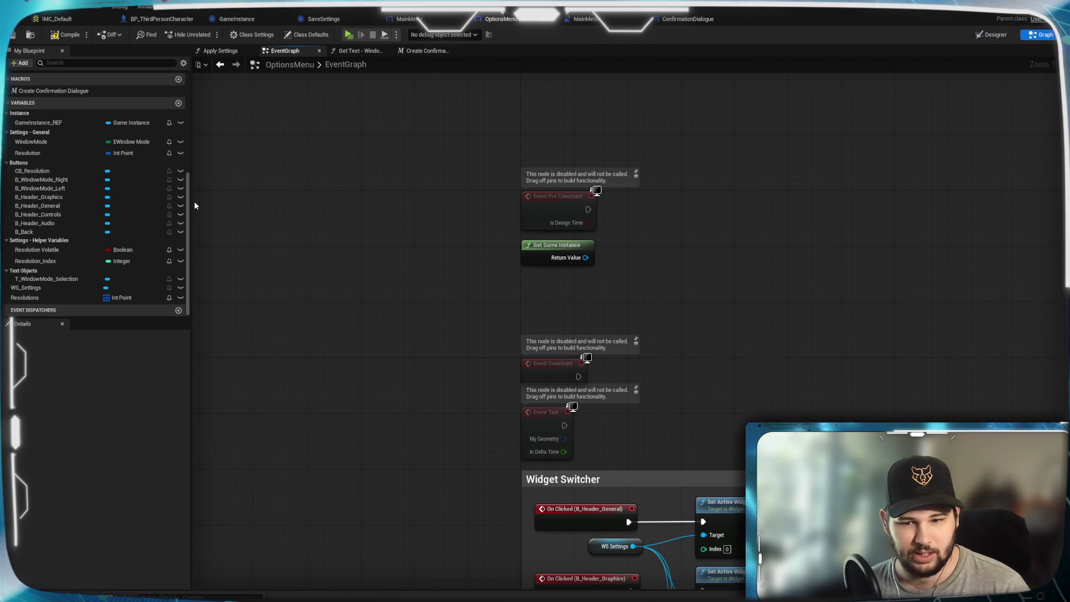
{"action": "mouse_move", "coordinate": [510, 599]}
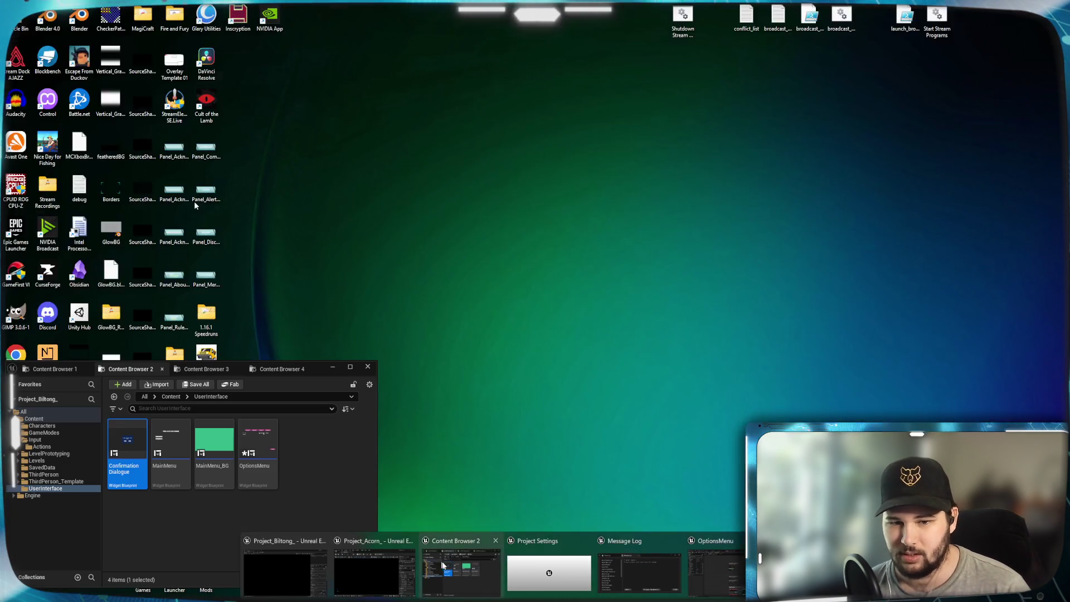
Open the Content > GameModes folder in the project's Content Browser.
{"action": "left_click", "coordinate": [461, 570]}
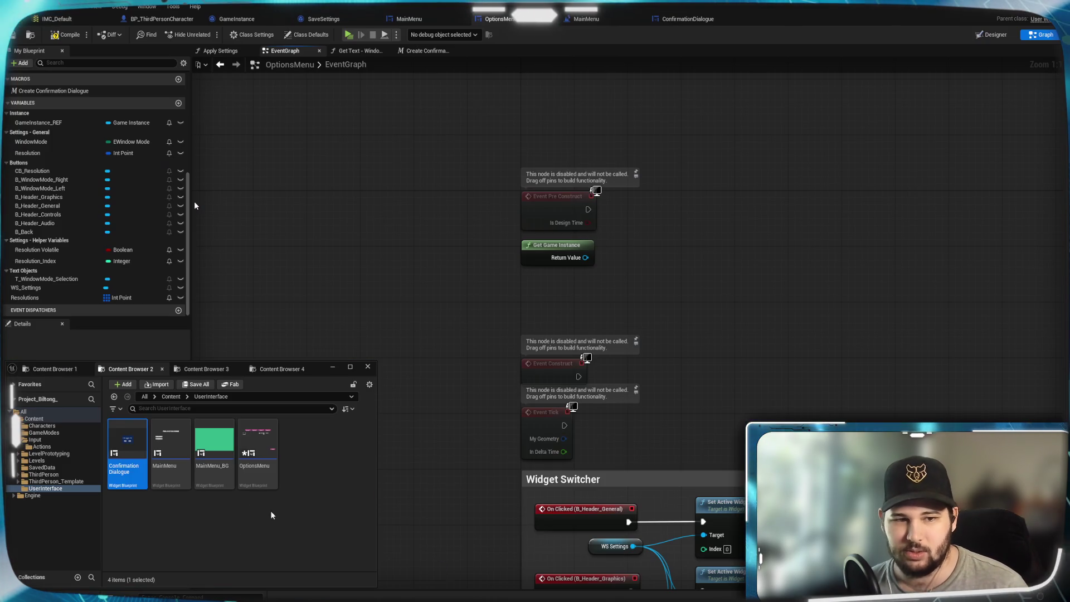
{"action": "left_click", "coordinate": [39, 371]}
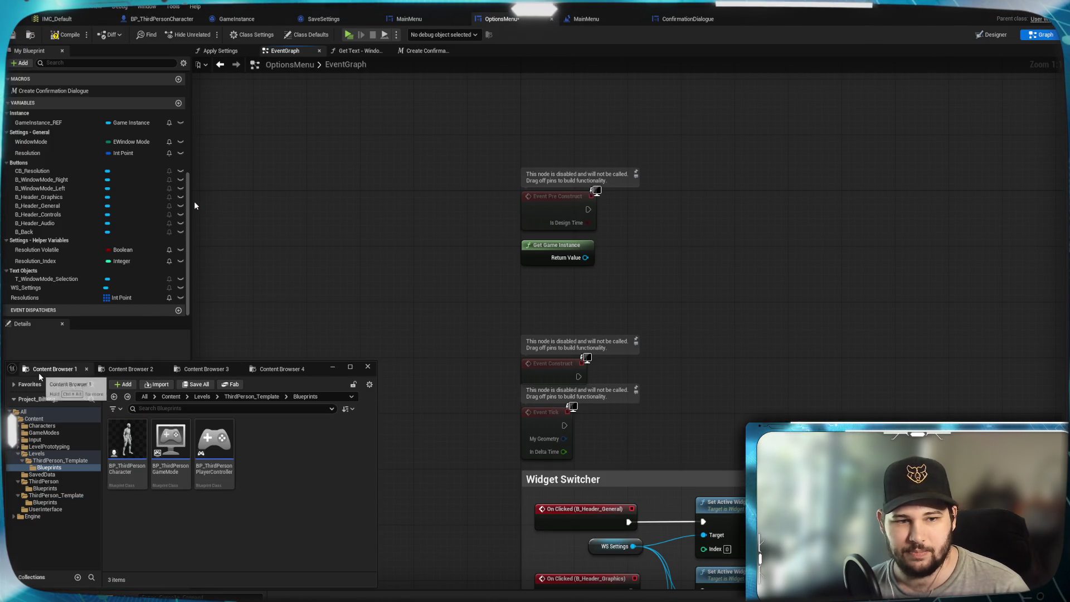
{"action": "left_click", "coordinate": [206, 369]}
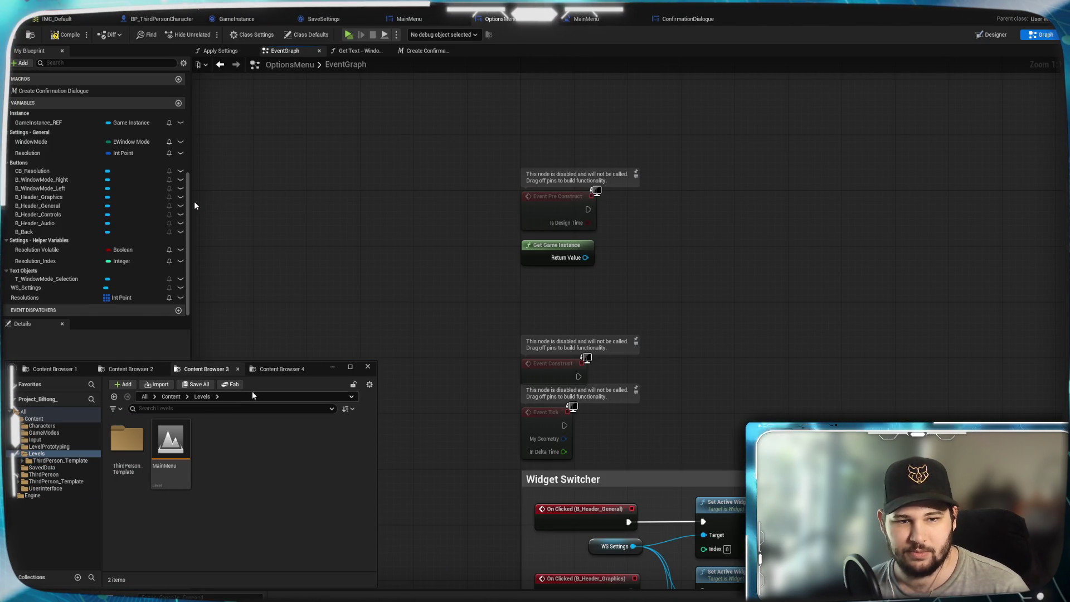
{"action": "left_click", "coordinate": [277, 369]}
{"action": "left_click", "coordinate": [182, 433]}
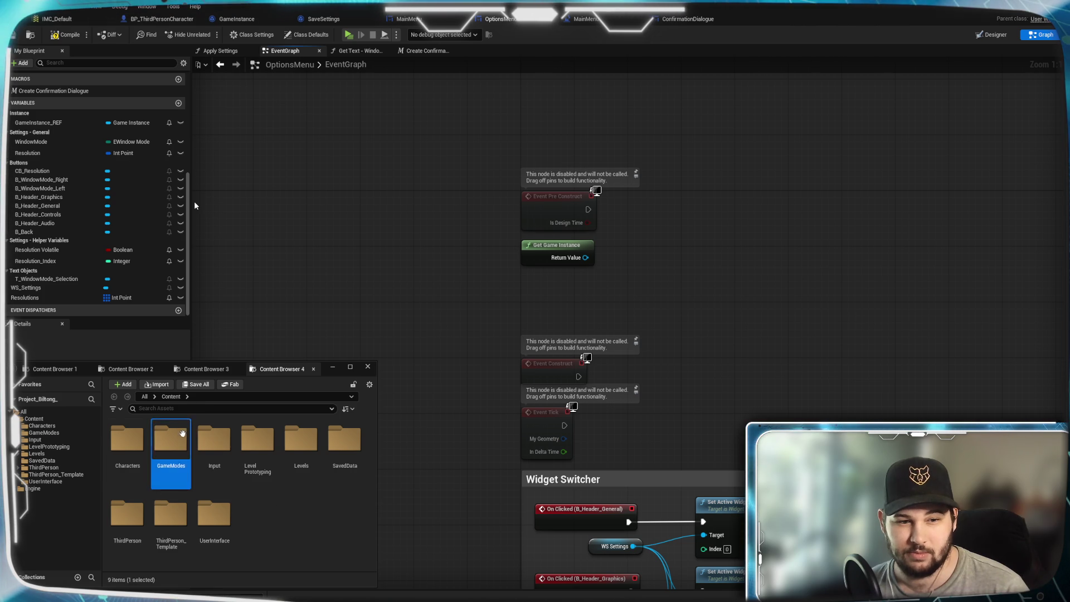
{"action": "double_click", "coordinate": [182, 434]}
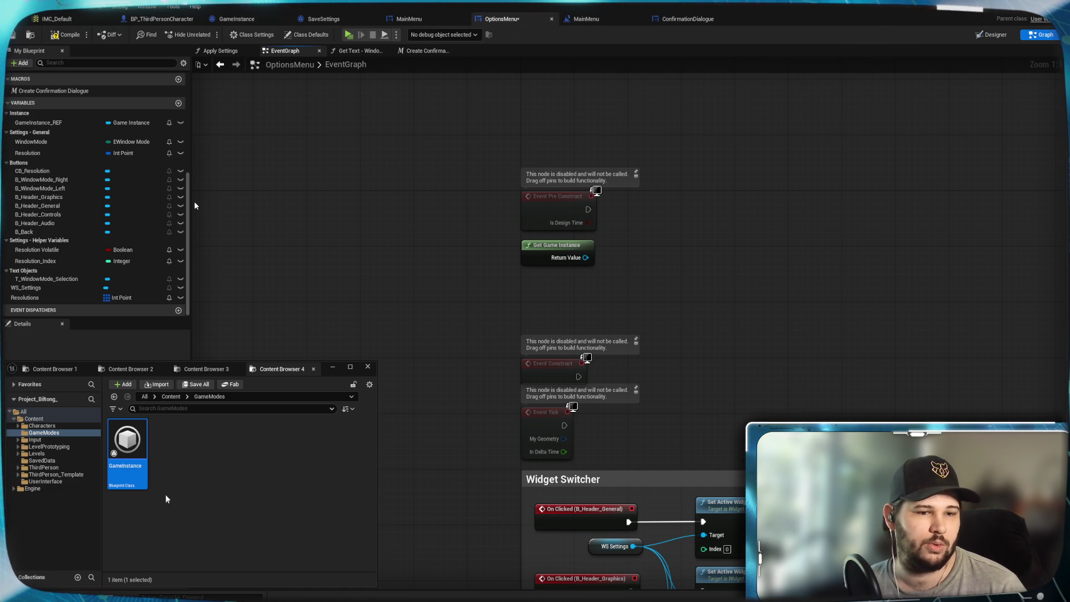
Rename the GameInstance asset to _GameInstance.
{"action": "right_click", "coordinate": [136, 460]}
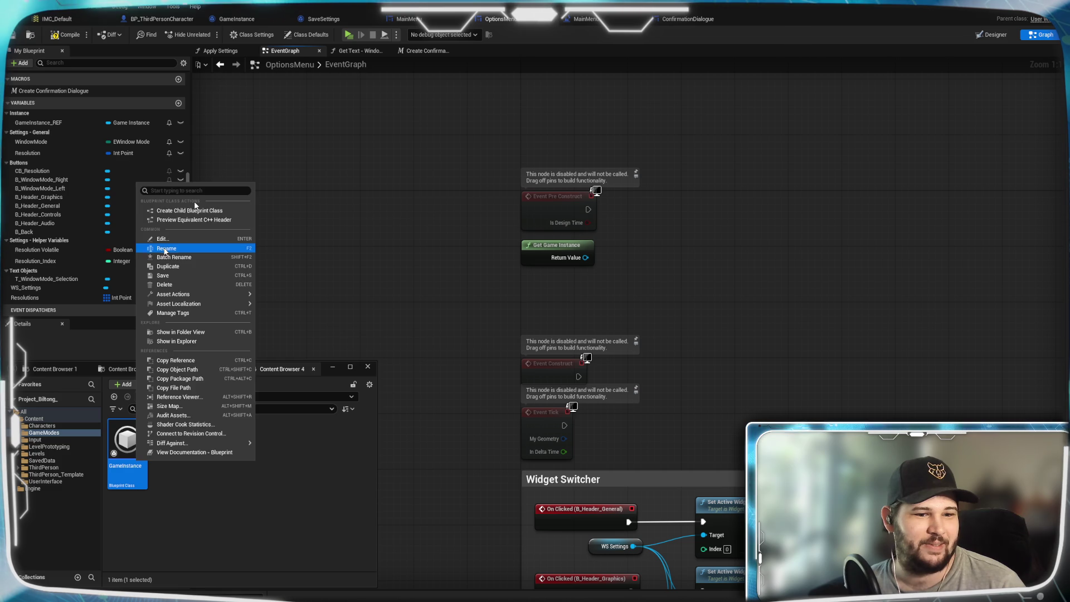
{"action": "left_click", "coordinate": [165, 249]}
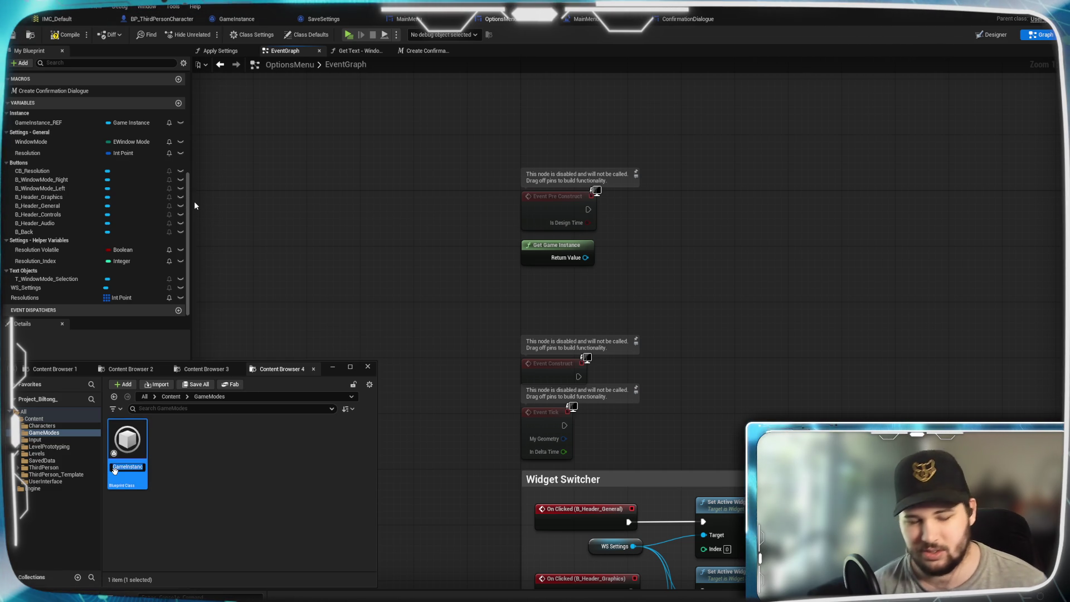
{"action": "key", "text": "BackSpace"}
{"action": "type", "text": "_"}
{"action": "key", "text": "Return"}
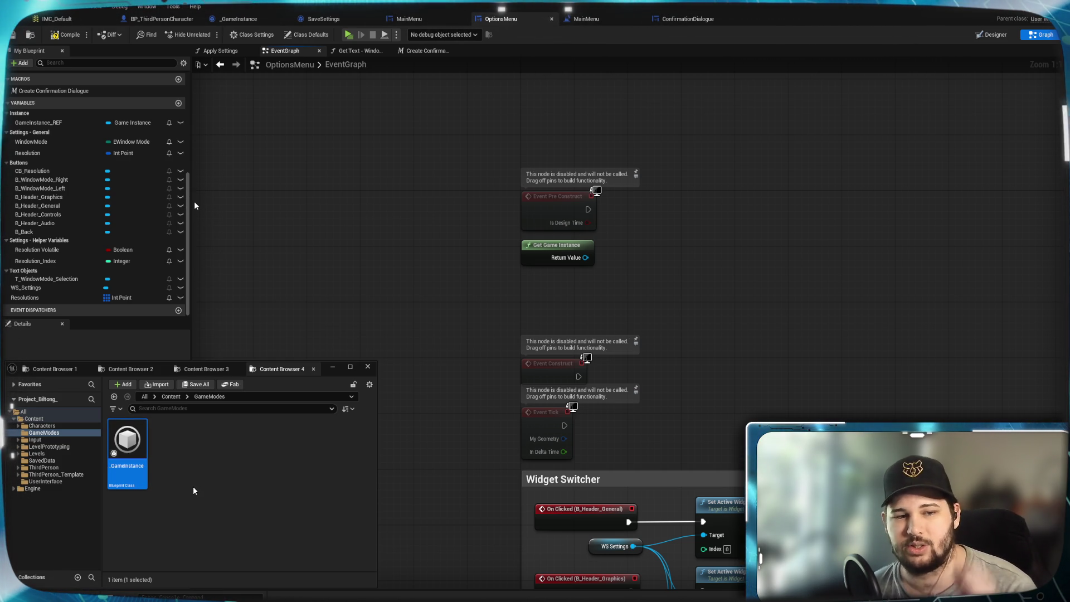
{"action": "left_click", "coordinate": [193, 489]}
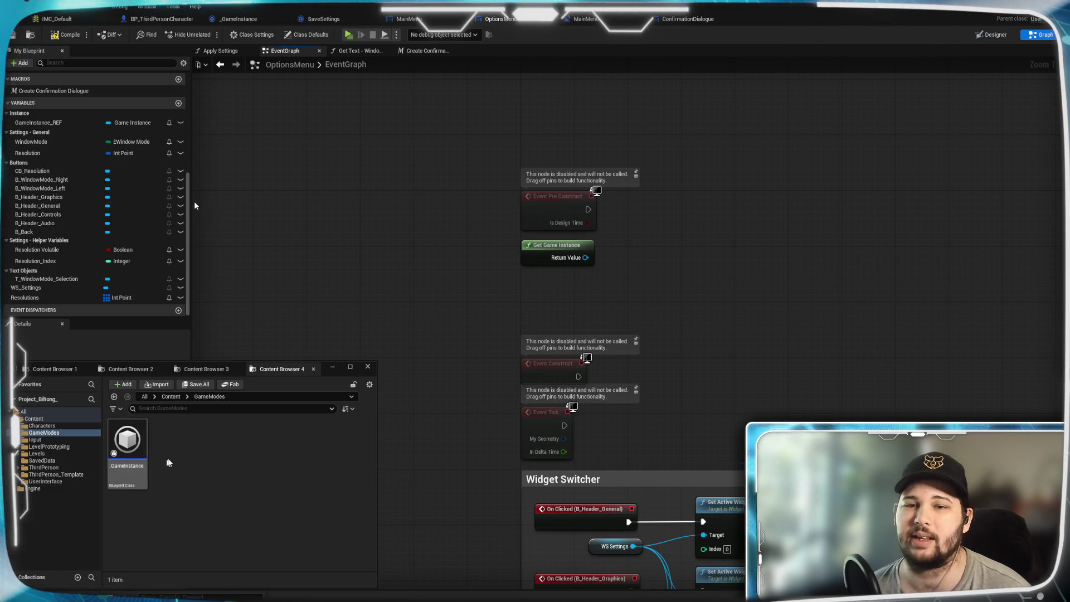
{"action": "left_click", "coordinate": [635, 262]}
Add Cast To _GameInstance from Get Game Instance's Return Value and run it from Event Pre Construct.
{"action": "left_click_drag", "start_coordinate": [634, 261], "coordinate": [560, 282]}
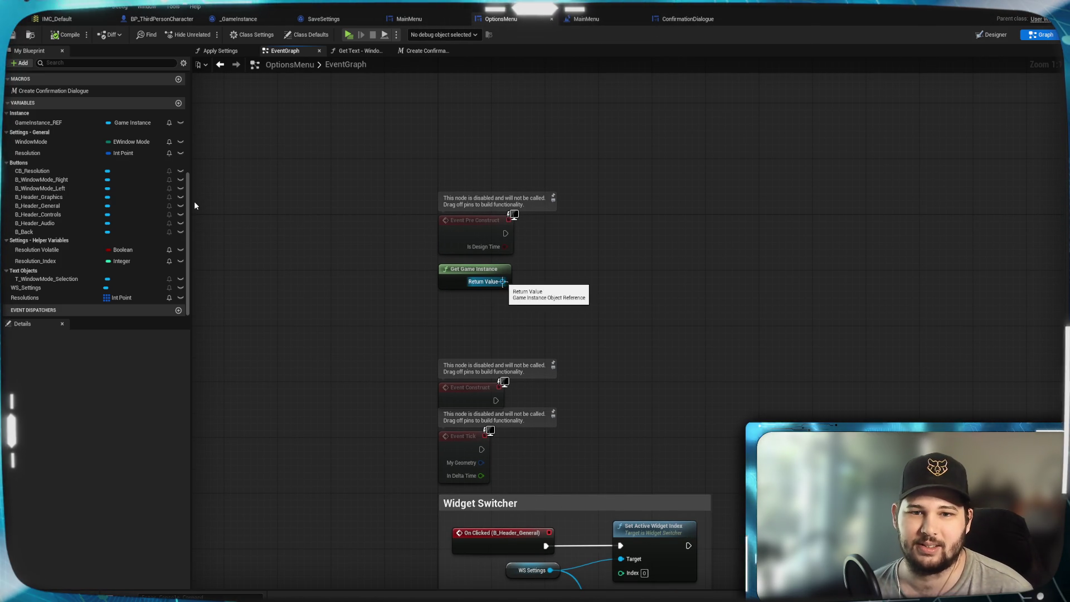
{"action": "left_click_drag", "start_coordinate": [504, 281], "coordinate": [561, 247]}
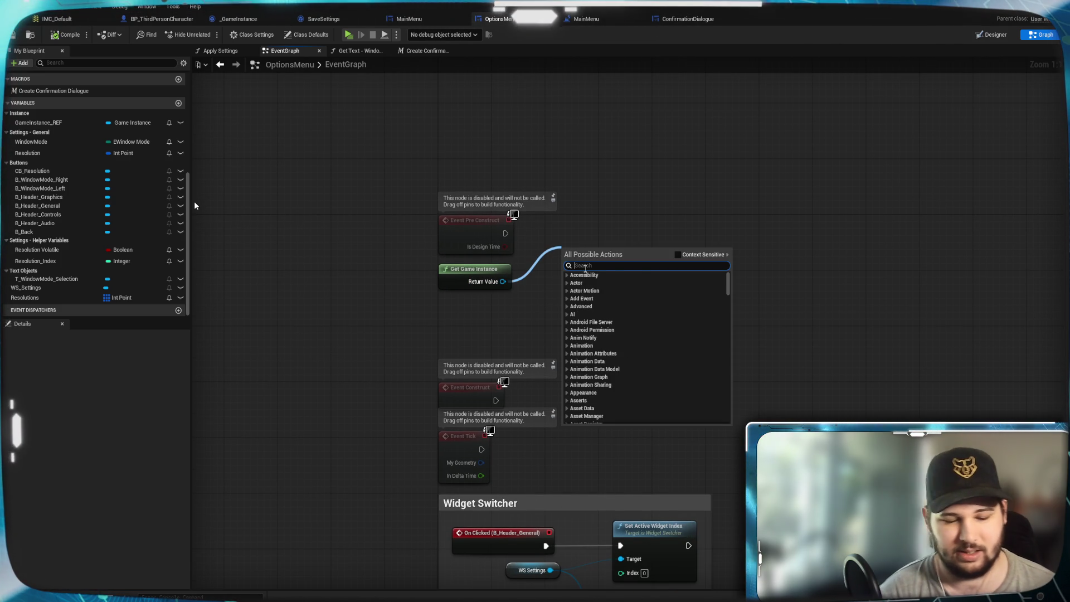
{"action": "type", "text": "cast to"}
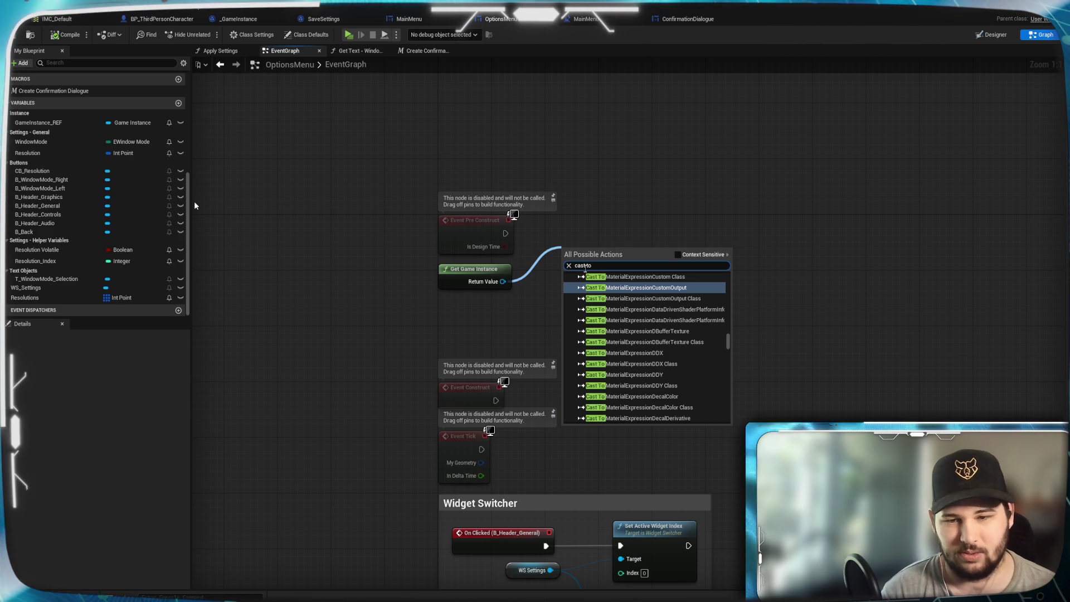
{"action": "type", "text": " _"}
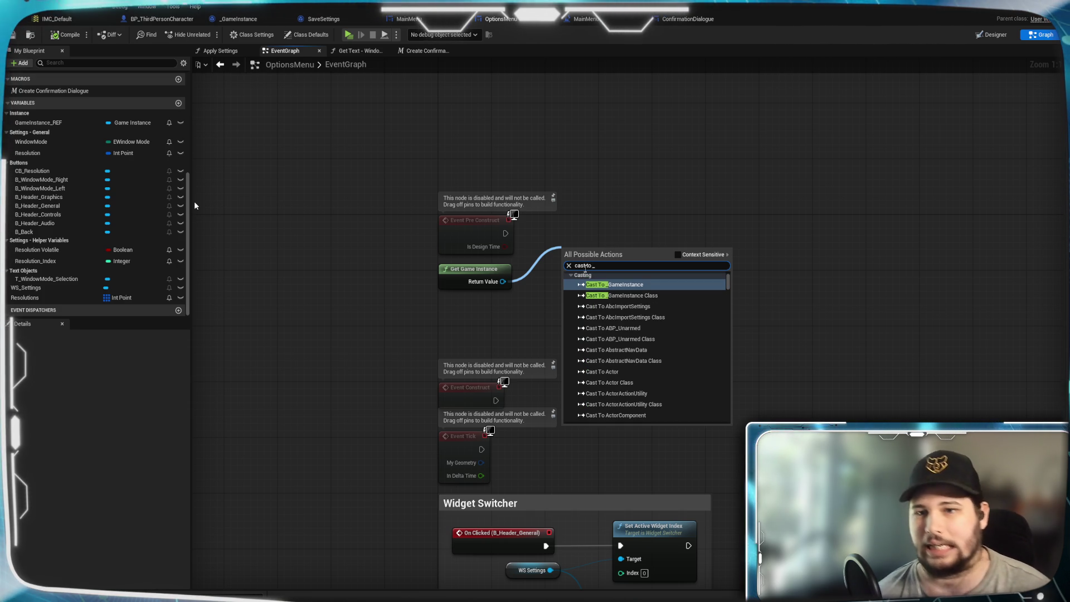
{"action": "left_click", "coordinate": [620, 287]}
{"action": "mouse_move", "coordinate": [605, 258]}
{"action": "left_mouse_down"}
{"action": "mouse_move", "coordinate": [603, 226]}
{"action": "mouse_move", "coordinate": [592, 231]}
{"action": "left_mouse_up"}
{"action": "left_click", "coordinate": [497, 255]}
{"action": "left_click_drag", "start_coordinate": [506, 233], "coordinate": [553, 233]}
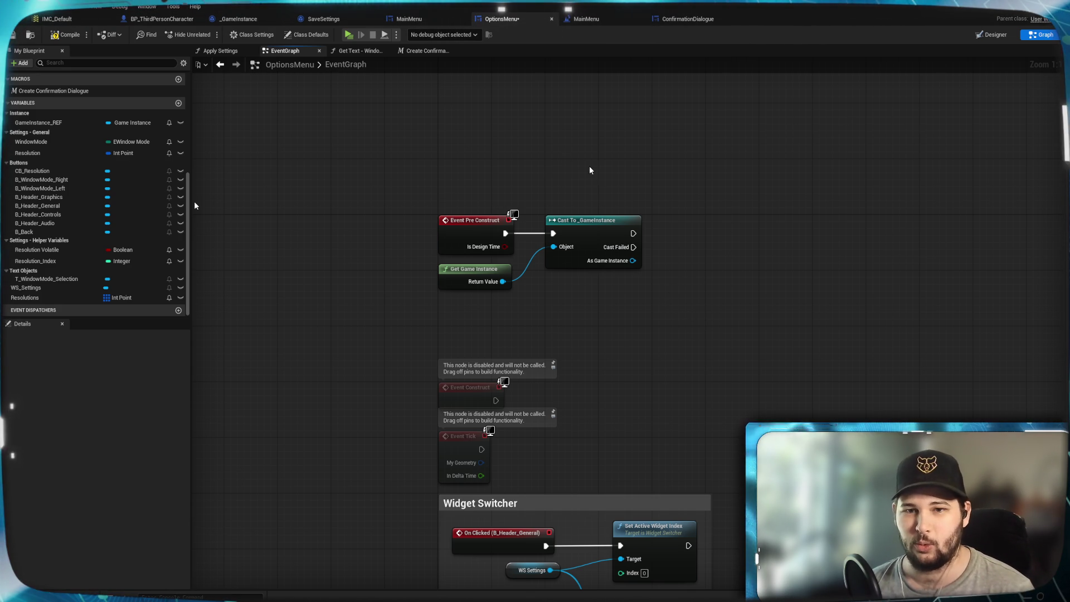
{"action": "mouse_move", "coordinate": [671, 291]}
{"action": "left_mouse_down"}
{"action": "mouse_move", "coordinate": [630, 293]}
{"action": "mouse_move", "coordinate": [497, 233]}
{"action": "mouse_move", "coordinate": [514, 172]}
{"action": "mouse_move", "coordinate": [501, 165]}
{"action": "mouse_move", "coordinate": [555, 323]}
{"action": "mouse_move", "coordinate": [531, 296]}
{"action": "left_mouse_up"}
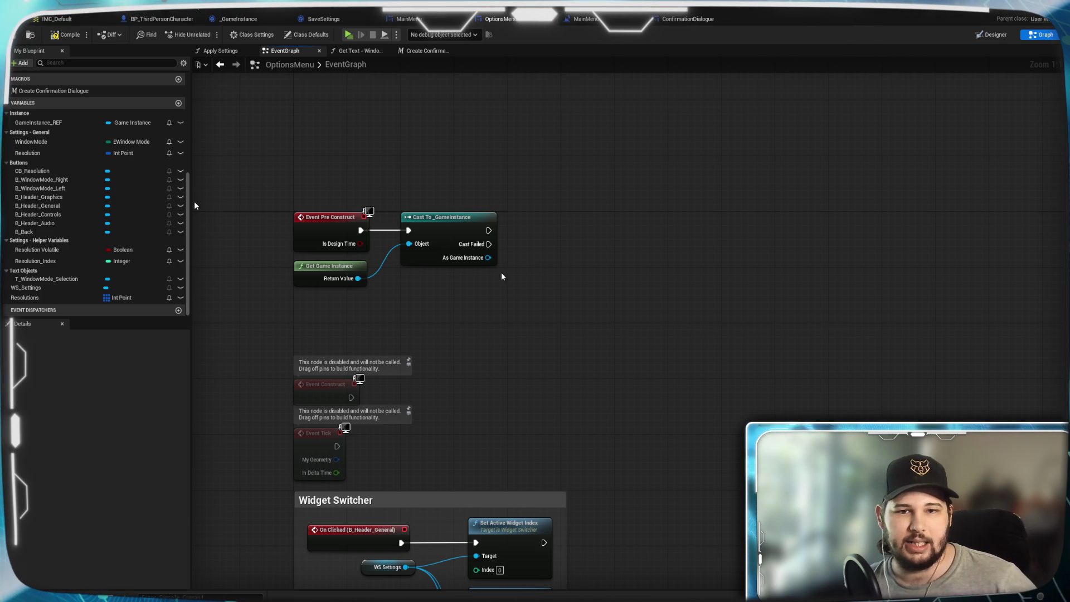
Drop GameInstance_REF into the graph as a getter, then delete that getter.
{"action": "left_click_drag", "start_coordinate": [37, 123], "coordinate": [522, 223]}
{"action": "left_click_drag", "start_coordinate": [543, 267], "coordinate": [543, 266]}
{"action": "left_click", "coordinate": [539, 236]}
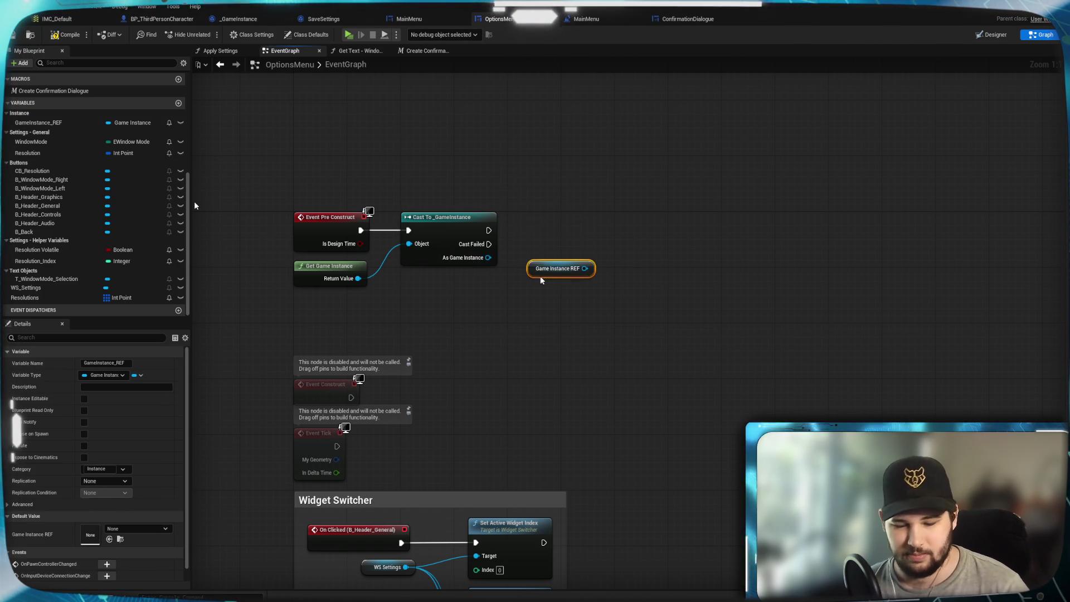
{"action": "key", "text": "Delete"}
Add a SET GameInstance_REF node right of the cast, wired to its exec output.
{"action": "mouse_move", "coordinate": [70, 128]}
{"action": "left_mouse_down"}
{"action": "mouse_move", "coordinate": [547, 232]}
{"action": "mouse_move", "coordinate": [531, 272]}
{"action": "left_mouse_up"}
{"action": "left_click", "coordinate": [542, 323]}
{"action": "mouse_move", "coordinate": [70, 123]}
{"action": "left_mouse_down"}
{"action": "mouse_move", "coordinate": [569, 228]}
{"action": "mouse_move", "coordinate": [558, 225]}
{"action": "left_mouse_up"}
{"action": "left_click", "coordinate": [522, 201]}
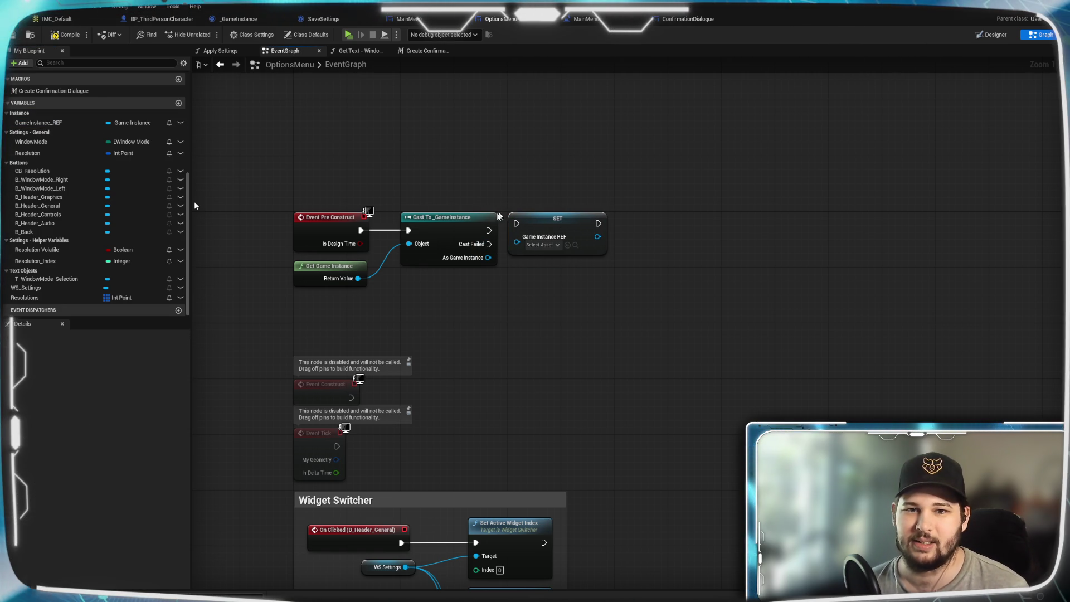
{"action": "left_click_drag", "start_coordinate": [492, 229], "coordinate": [516, 237]}
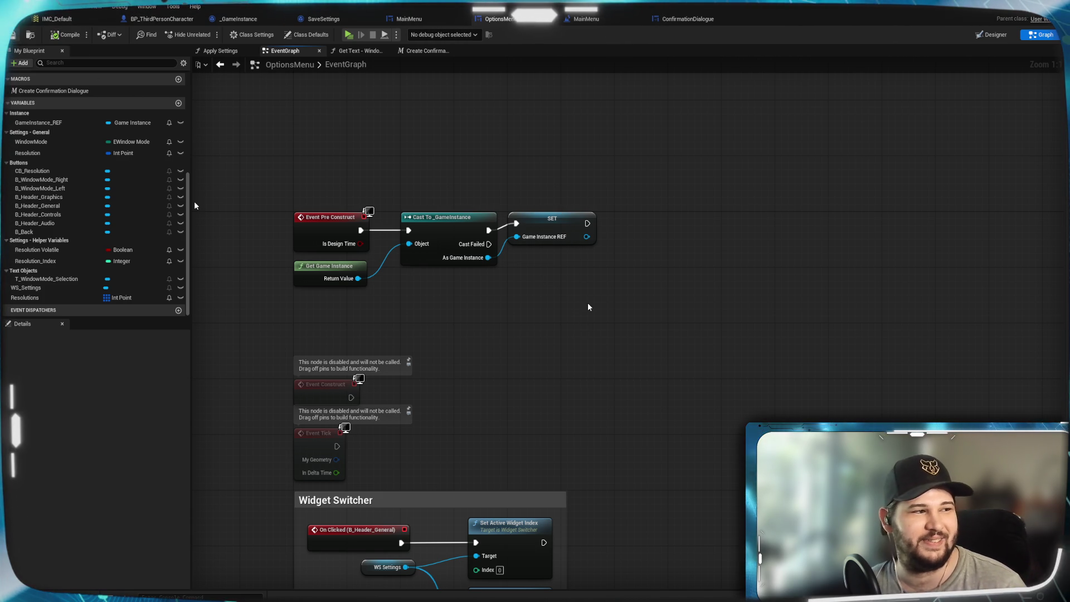
{"action": "left_click_drag", "start_coordinate": [541, 220], "coordinate": [539, 229]}
{"action": "left_click", "coordinate": [645, 331]}
{"action": "left_click_drag", "start_coordinate": [645, 332], "coordinate": [636, 261]}
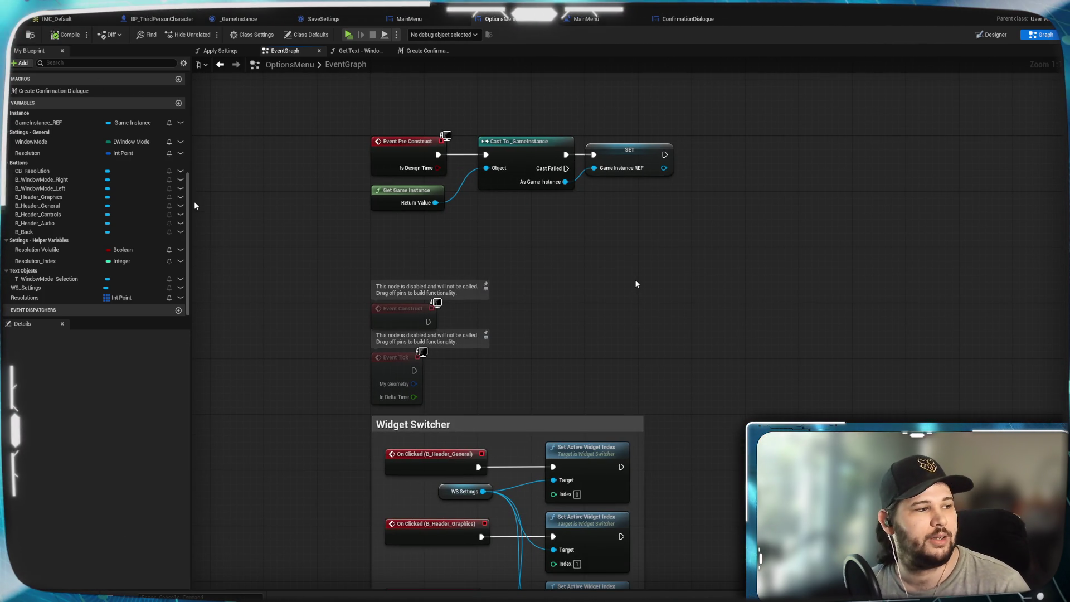